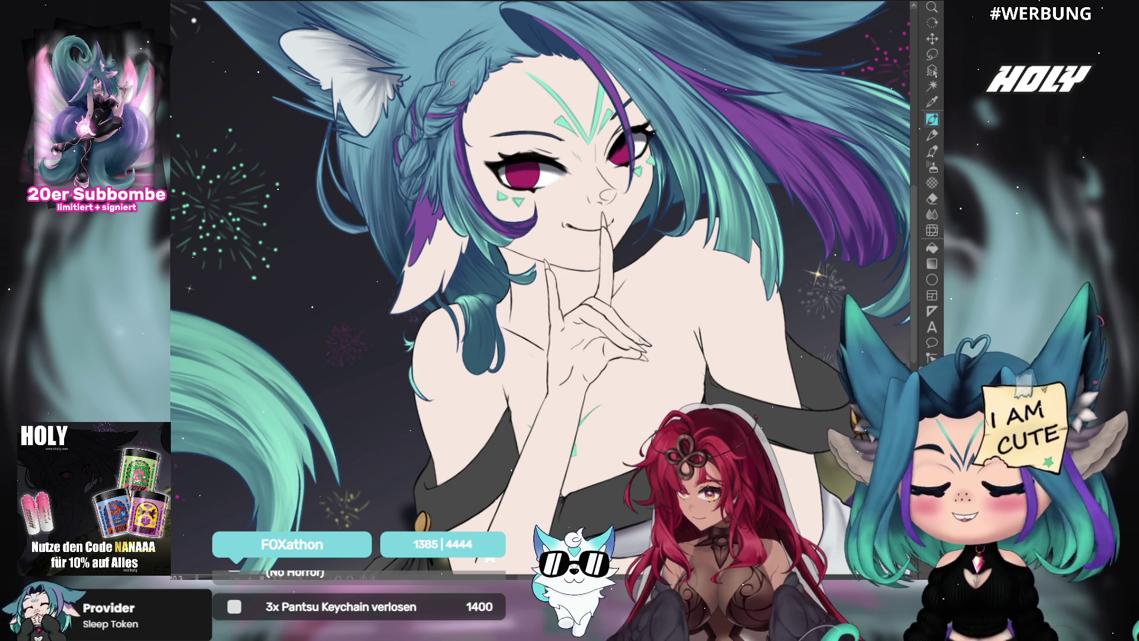
Tilt, mirror and re-level the canvas view, then zoom in centred on the face and raised hand.
scroll(604, 212, up, 3)
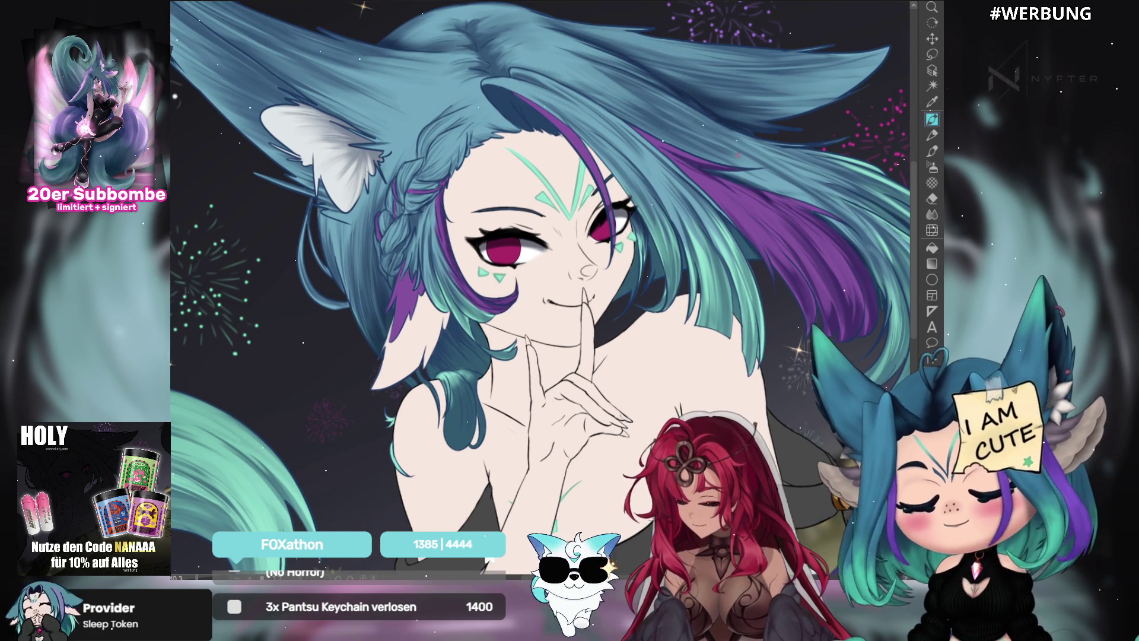
scroll(604, 212, down, 3)
mouse_move(604, 212)
mouse_down()
mouse_move(547, 233)
mouse_move(719, 180)
mouse_up()
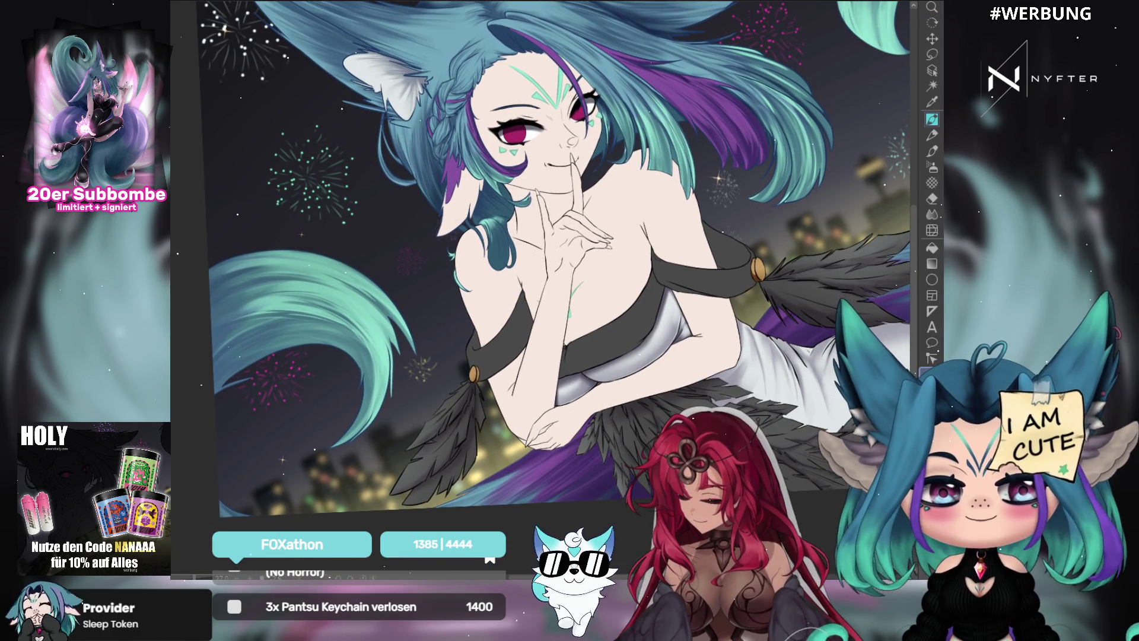
key(h)
drag(853, 30, 767, 105)
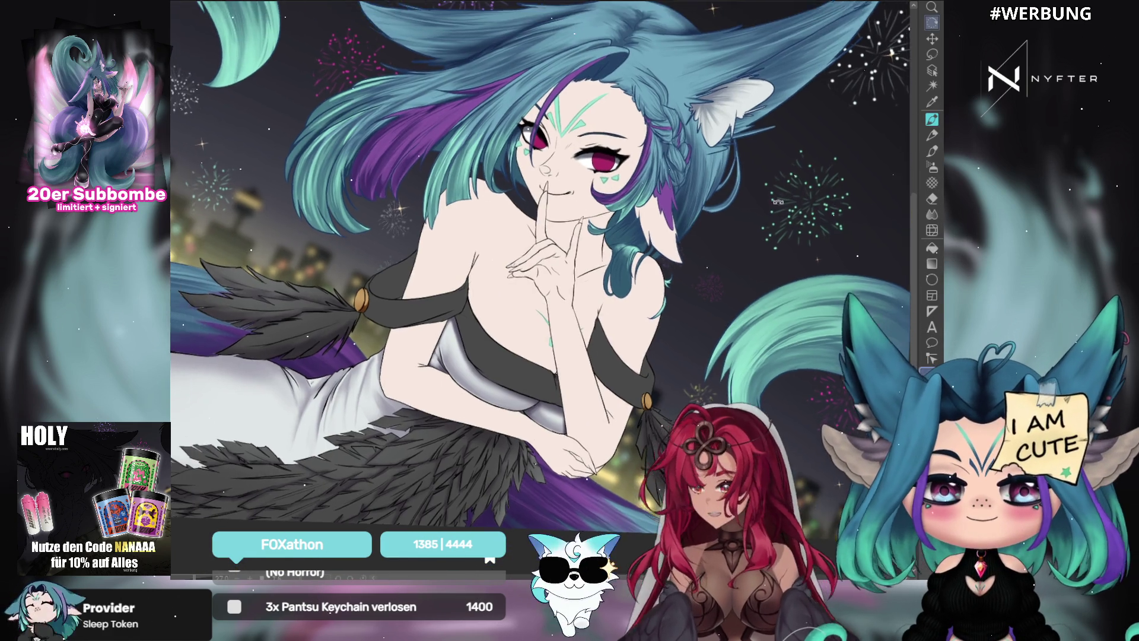
drag(619, 186, 712, 252)
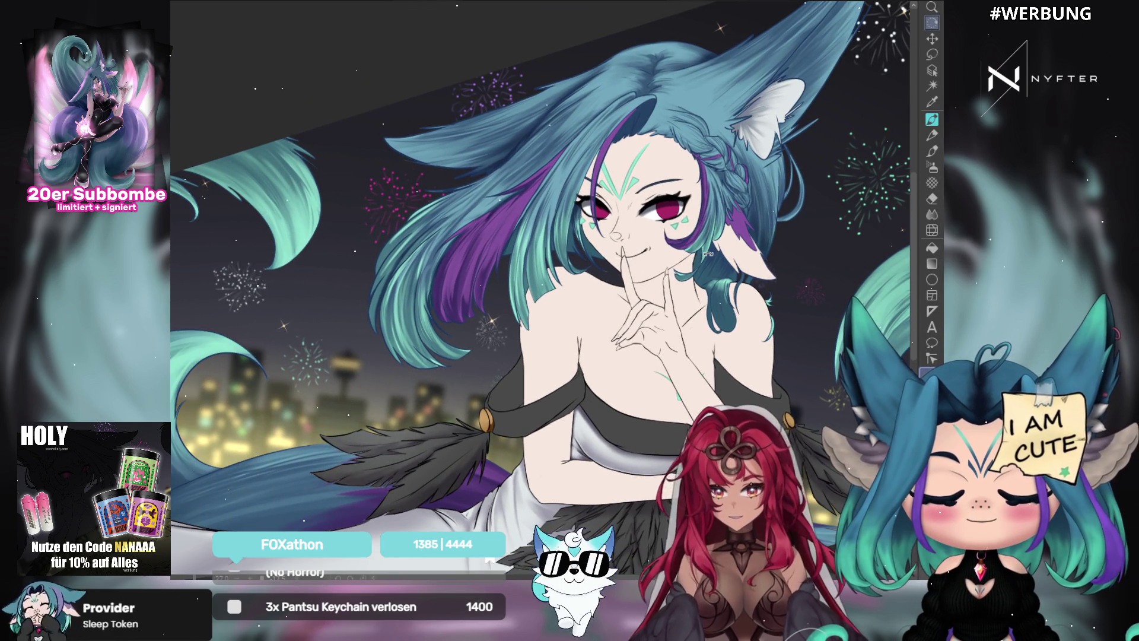
scroll(708, 254, up, 4)
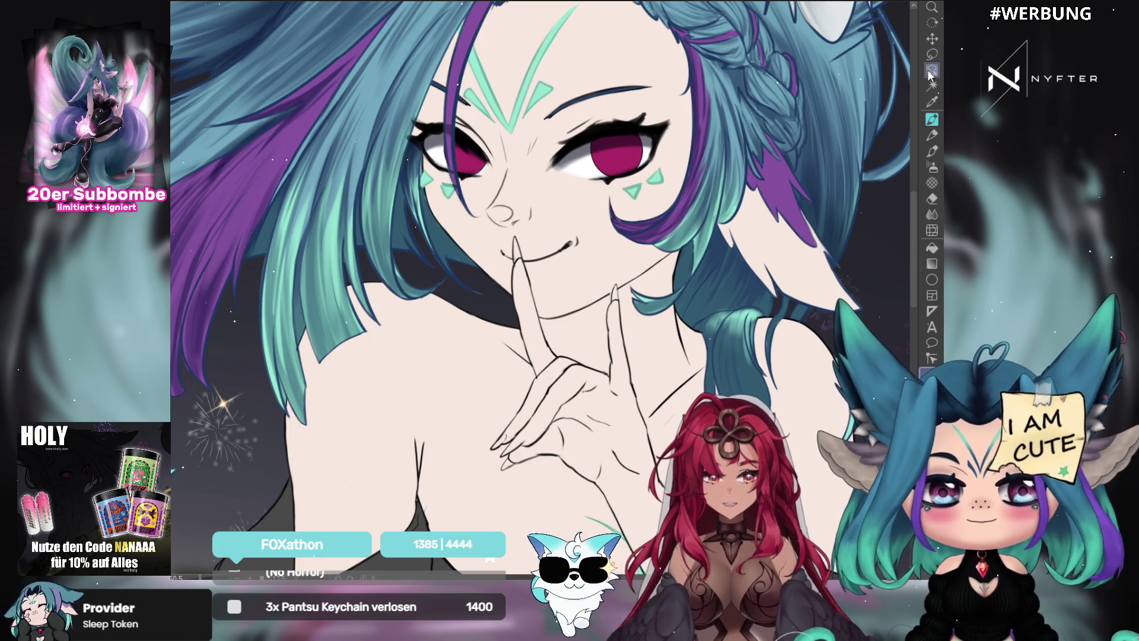
drag(626, 190, 670, 226)
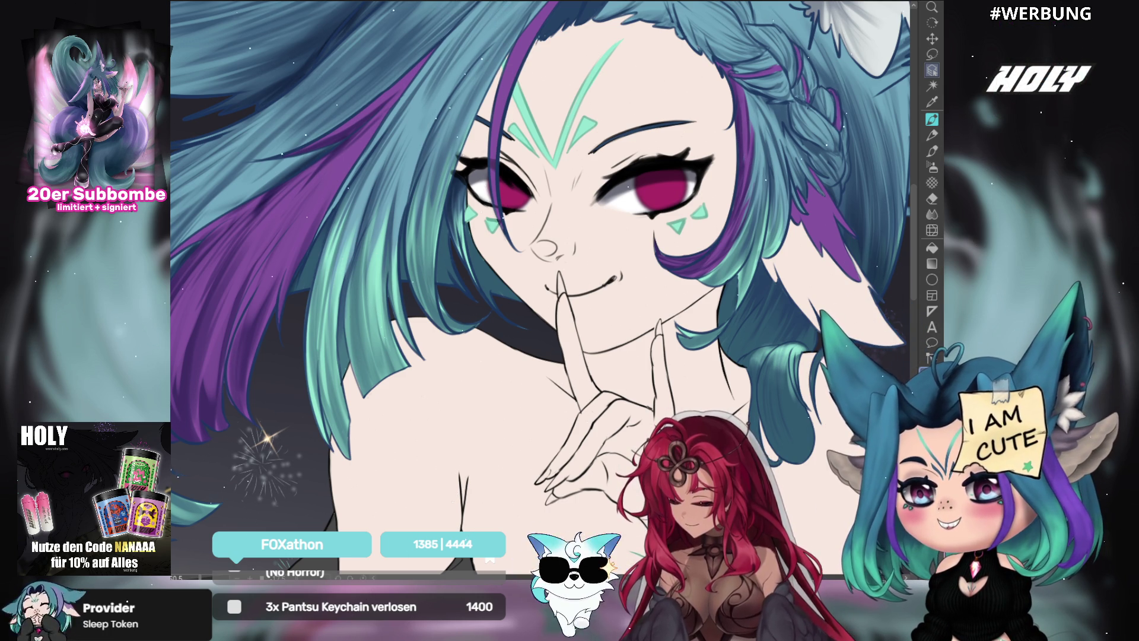
Select the Brush tool to start painting the eyes.
click(932, 166)
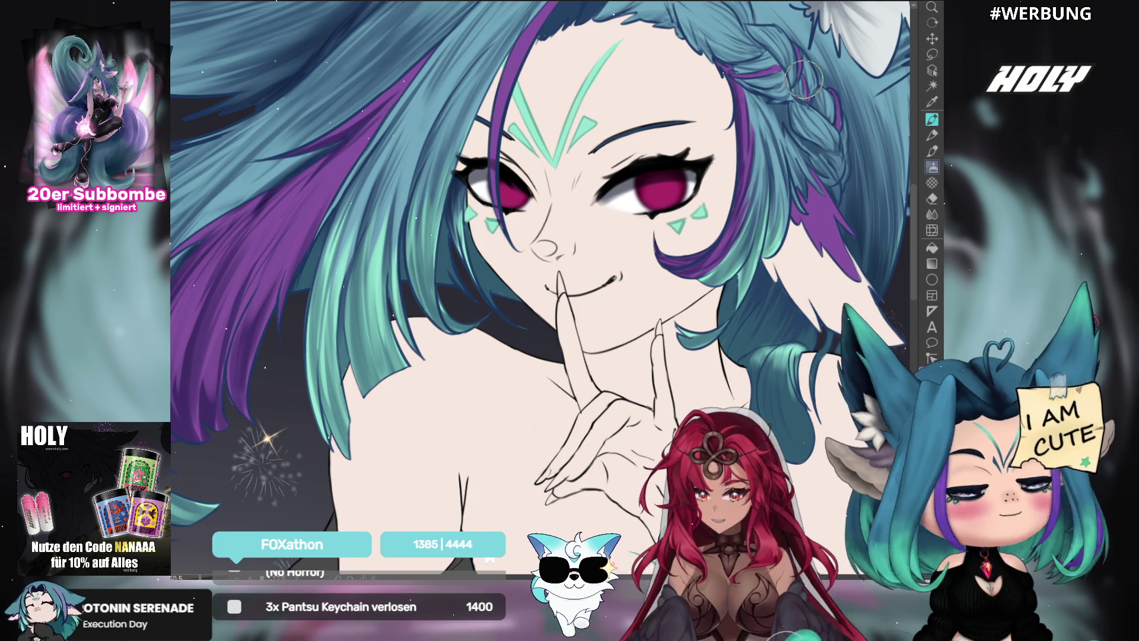
Lighten the lower pink of both irises, comparing with undo/redo and discarding a pale-blue test stroke.
drag(650, 181, 674, 202)
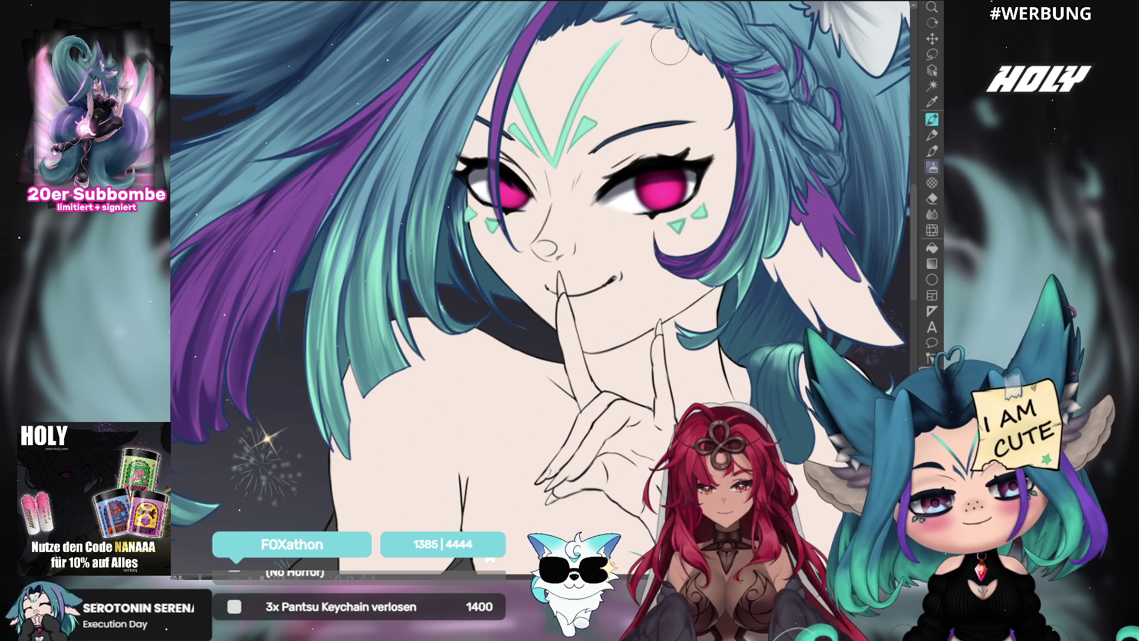
key(ctrl+z)
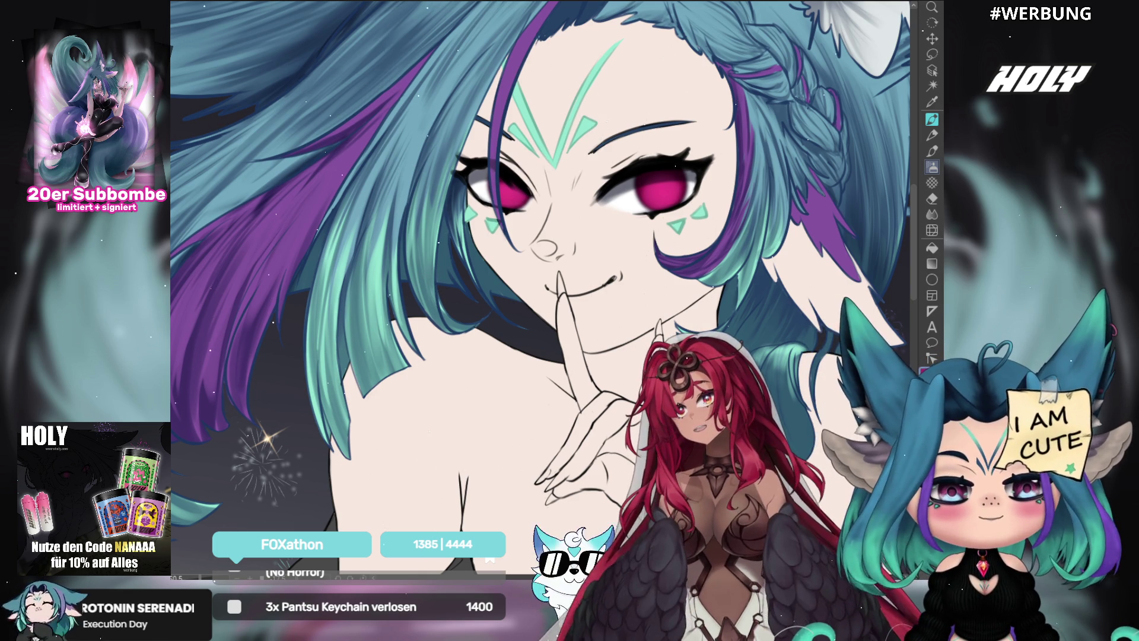
key(ctrl+y)
key(ctrl+z)
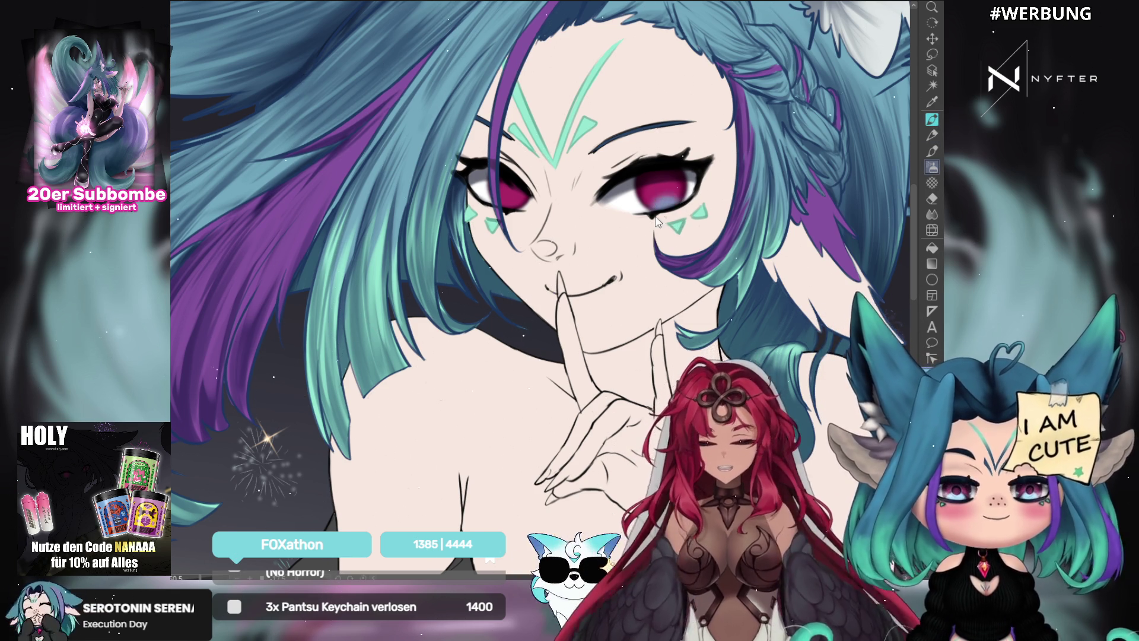
drag(669, 211, 665, 209)
key(ctrl+z)
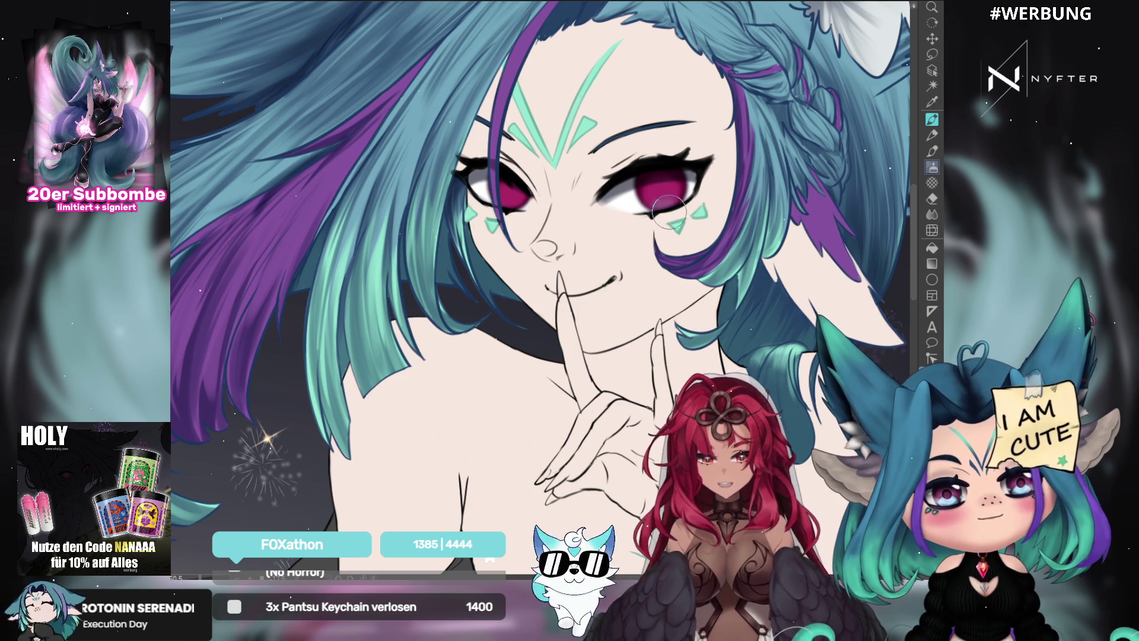
drag(506, 206, 509, 210)
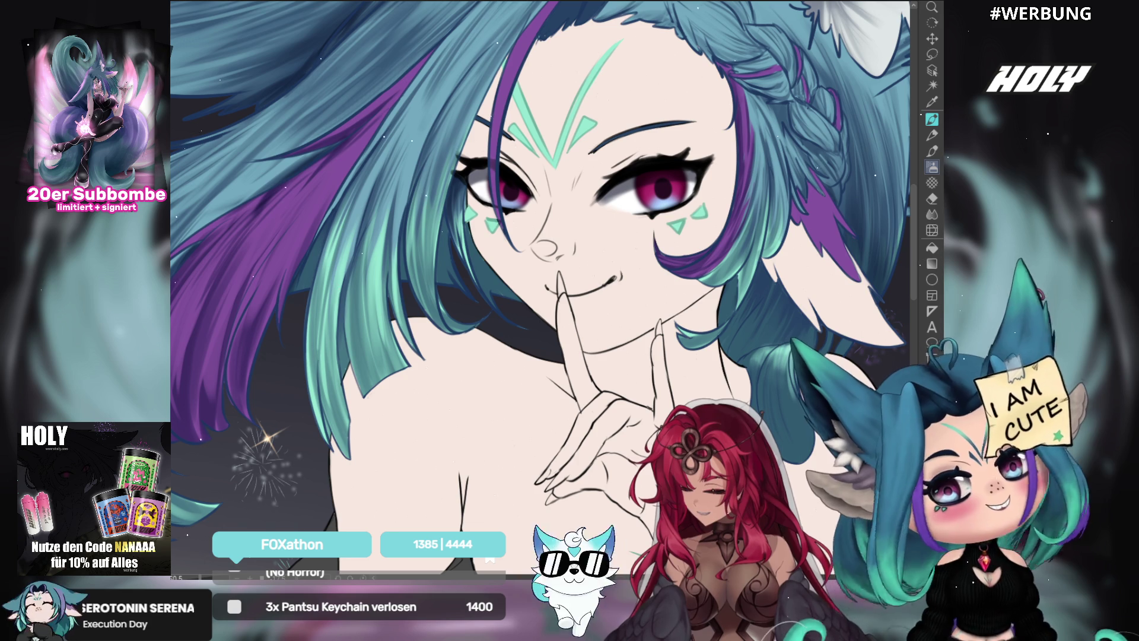
Hold Space to temporarily pan the canvas while brushing the iris glow.
key(space)
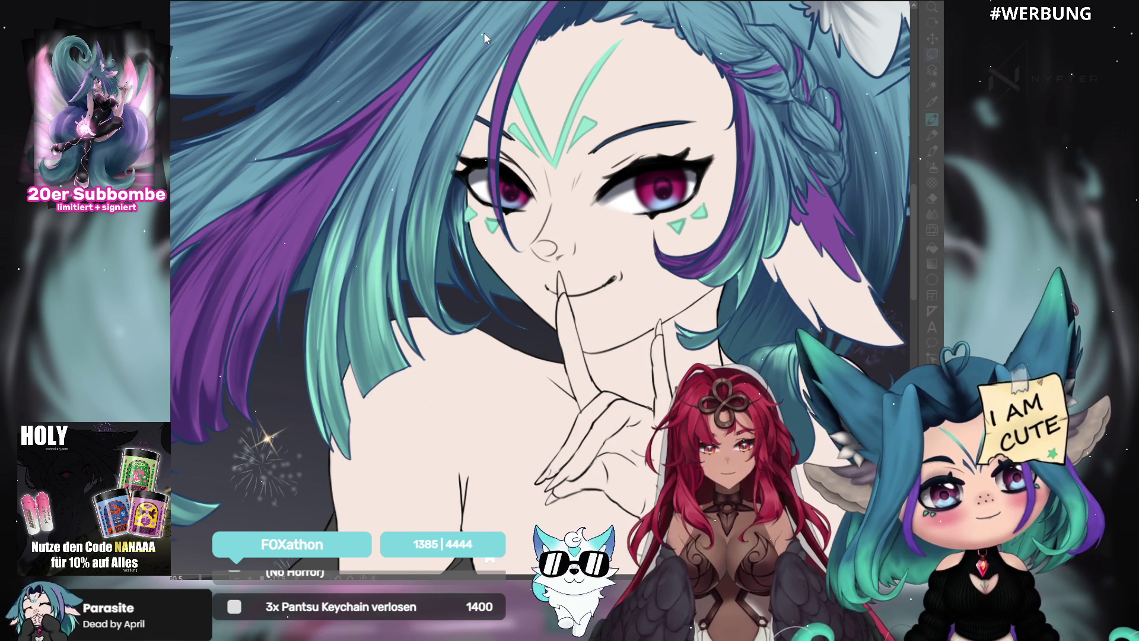
key(m)
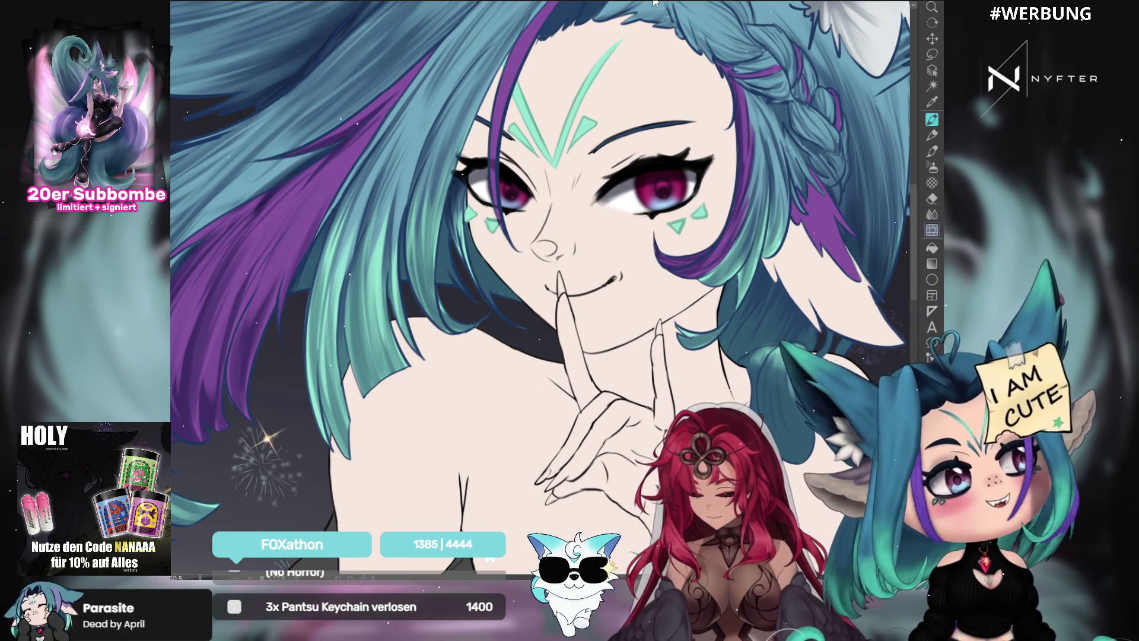
drag(703, 144, 683, 131)
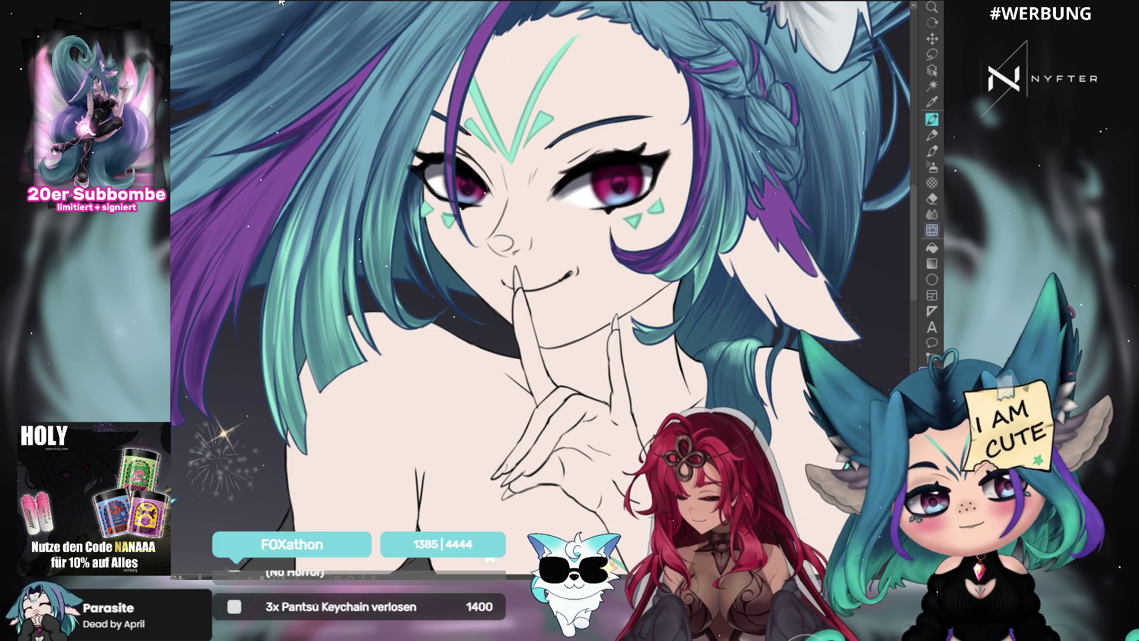
Switch to a soft airbrush with the B shortcut for colouring.
key(b)
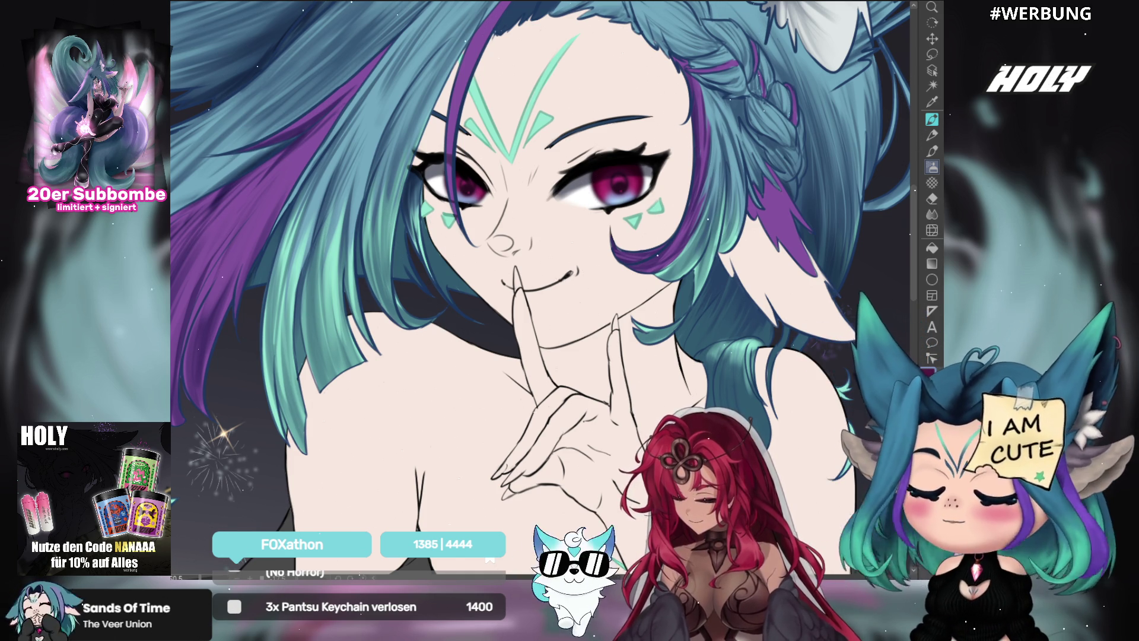
Lasso the right-side eye, free-transform it twice to nudge its shape, then deselect.
key(m)
drag(646, 201, 641, 147)
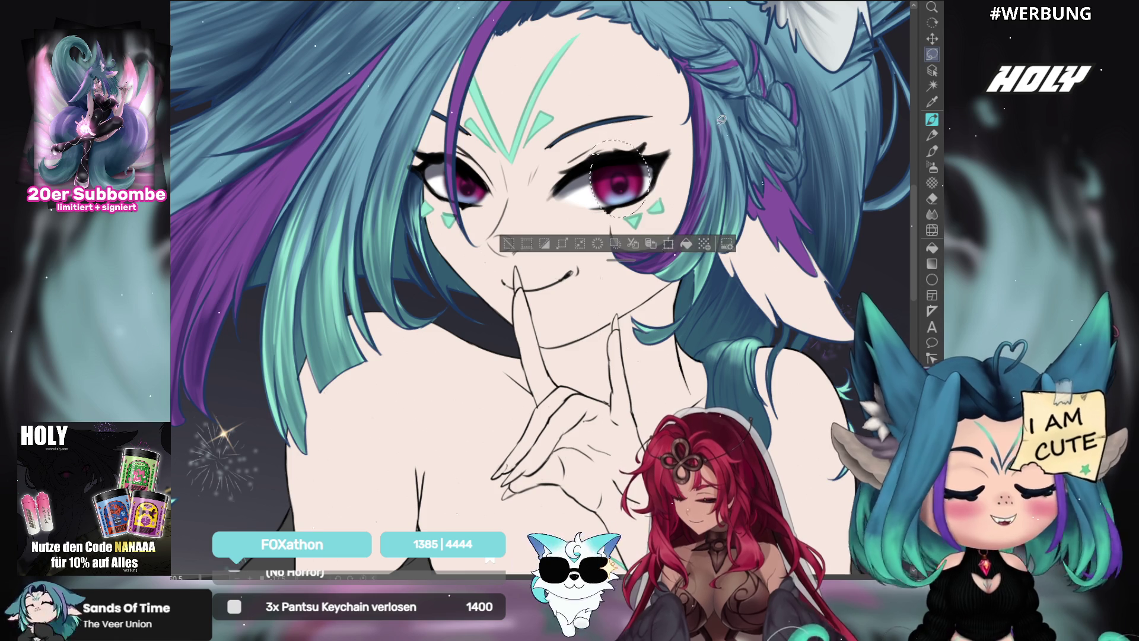
key(ctrl+t)
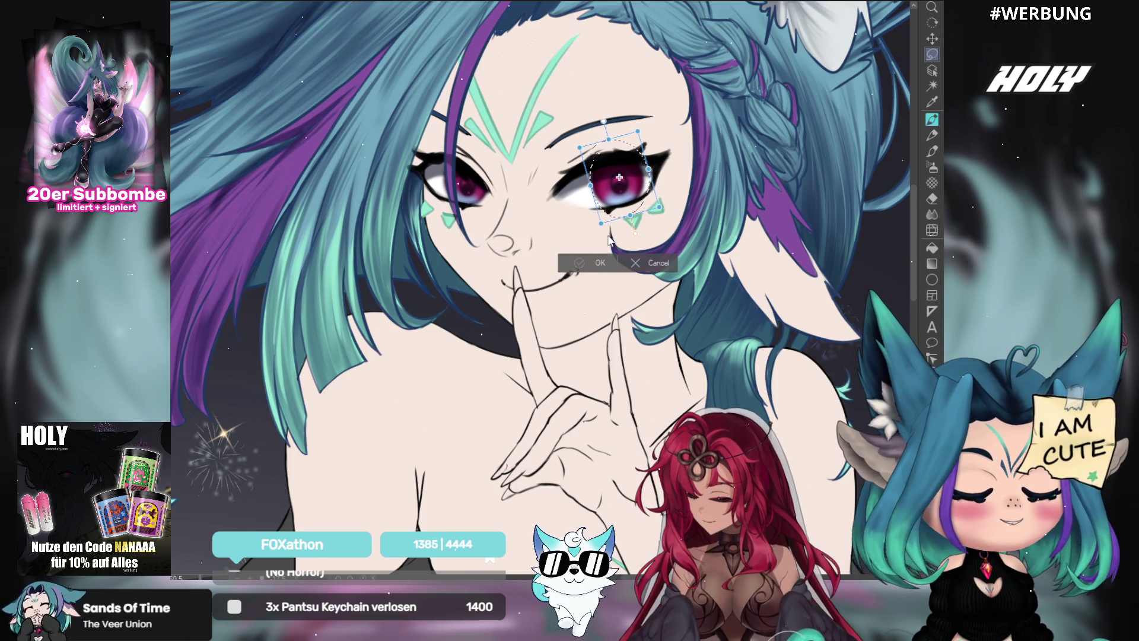
click(597, 261)
key(ctrl+t)
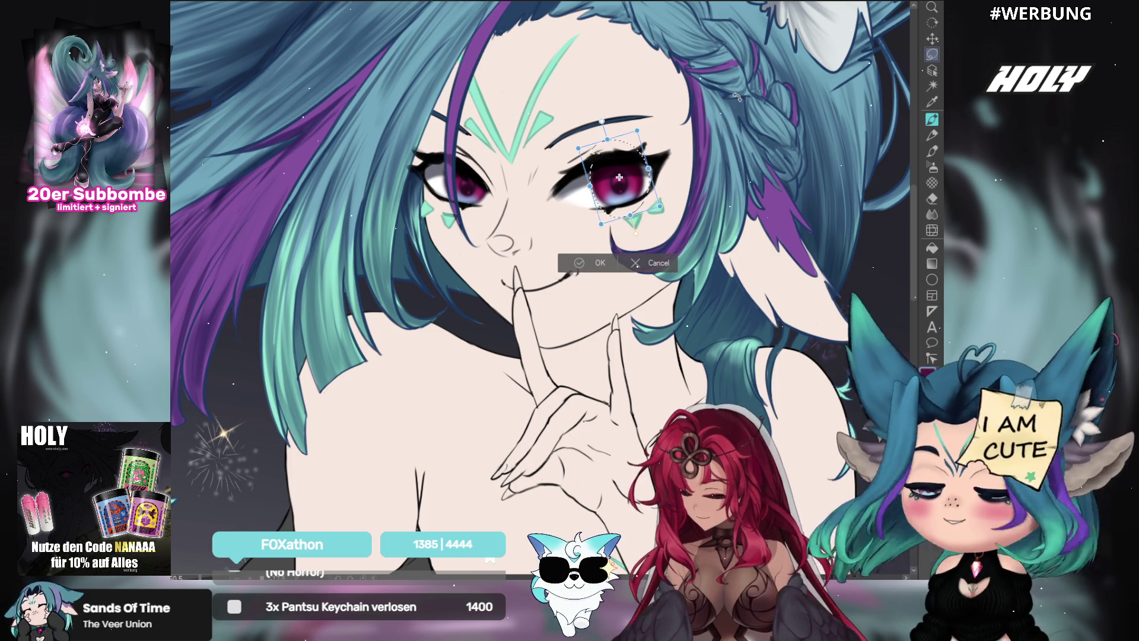
click(587, 263)
key(ctrl+d)
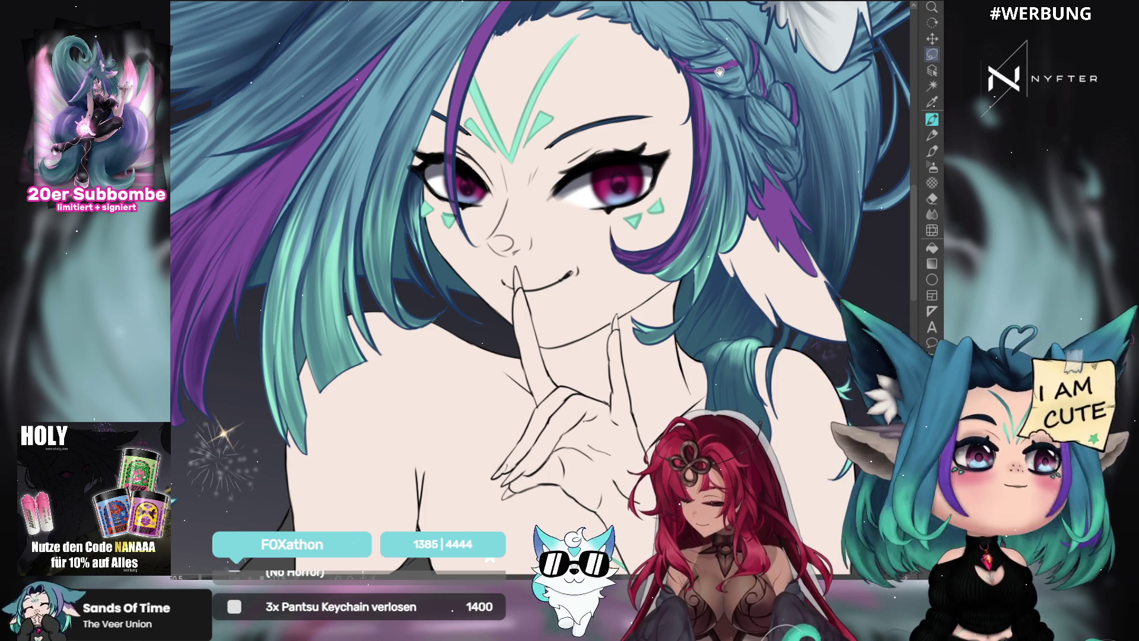
drag(724, 15, 673, 72)
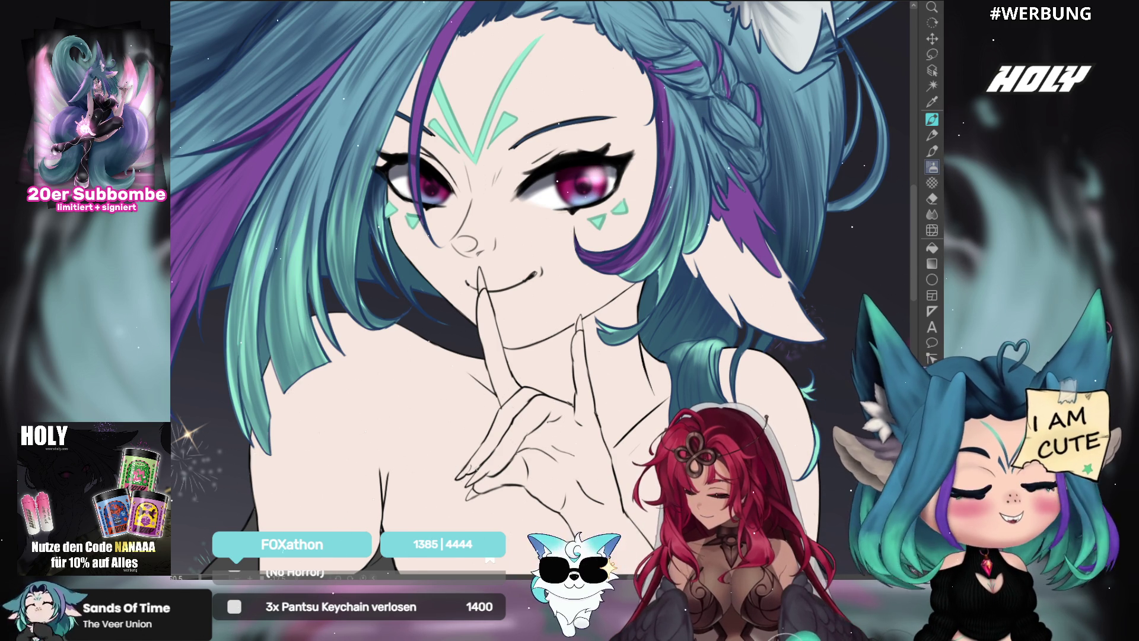
Rotate the canvas view counterclockwise with the minus shortcut.
key(minus)
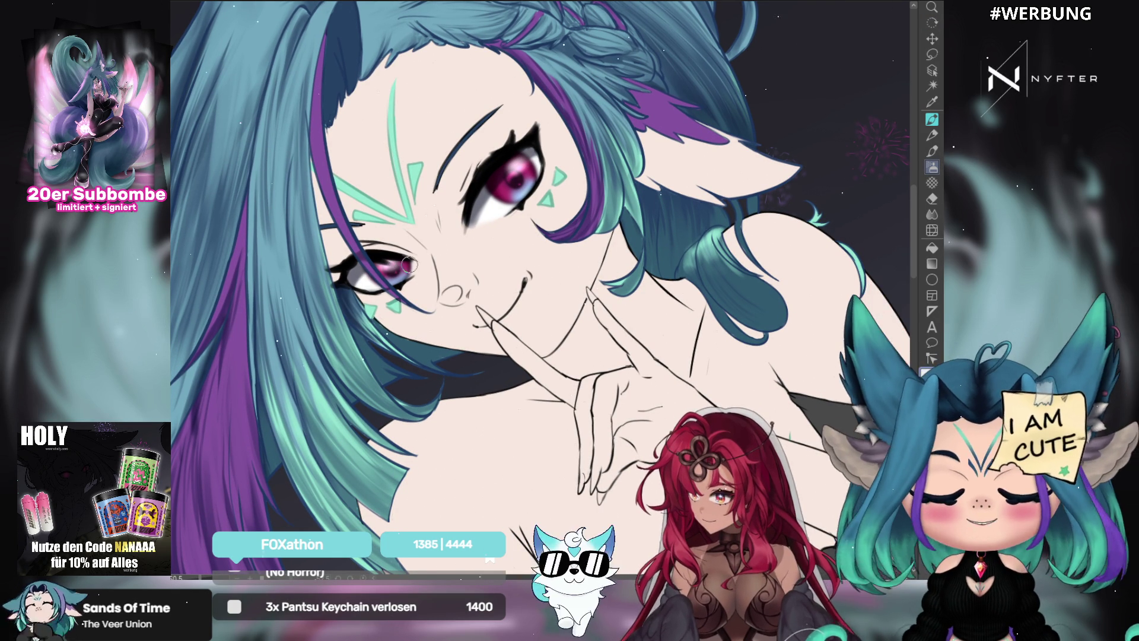
Rotate the canvas view back upright, recentre the face, and select the area around the right eye.
key(r)
drag(361, 285, 878, 276)
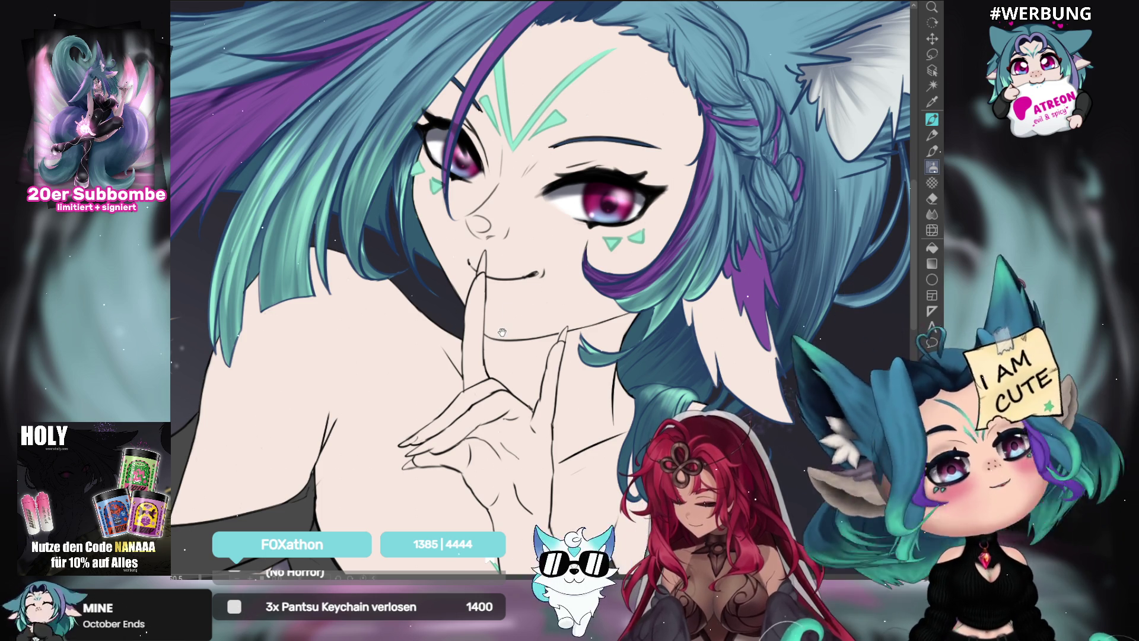
drag(686, 166, 695, 154)
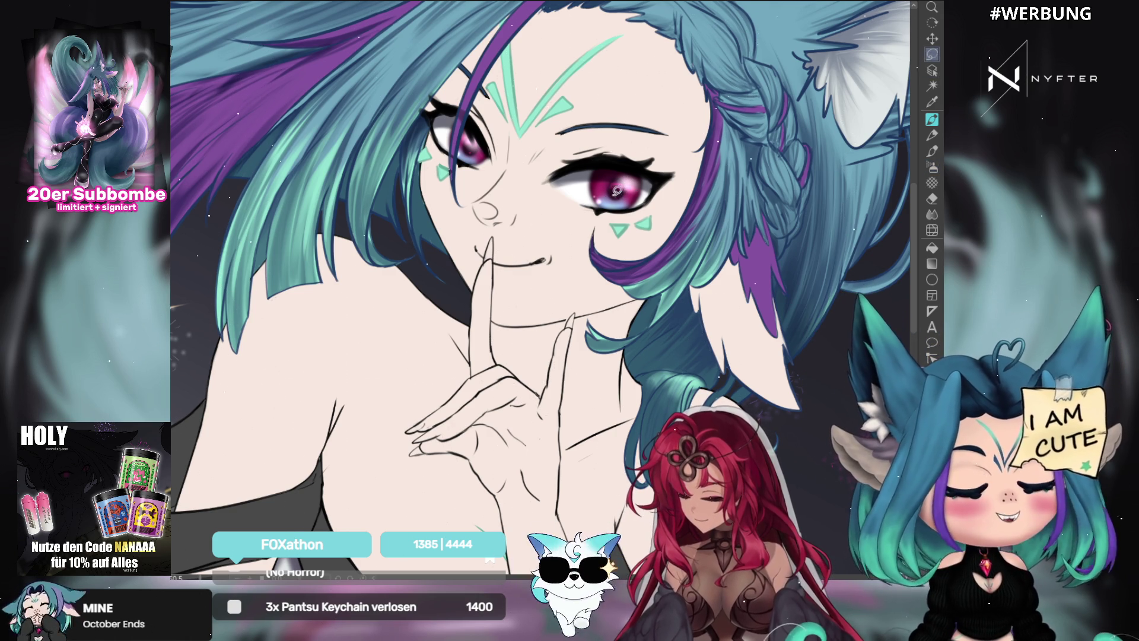
drag(669, 194, 668, 193)
Apply a transform to the right-side eye area and pick the figure tool for the star.
key(ctrl+t)
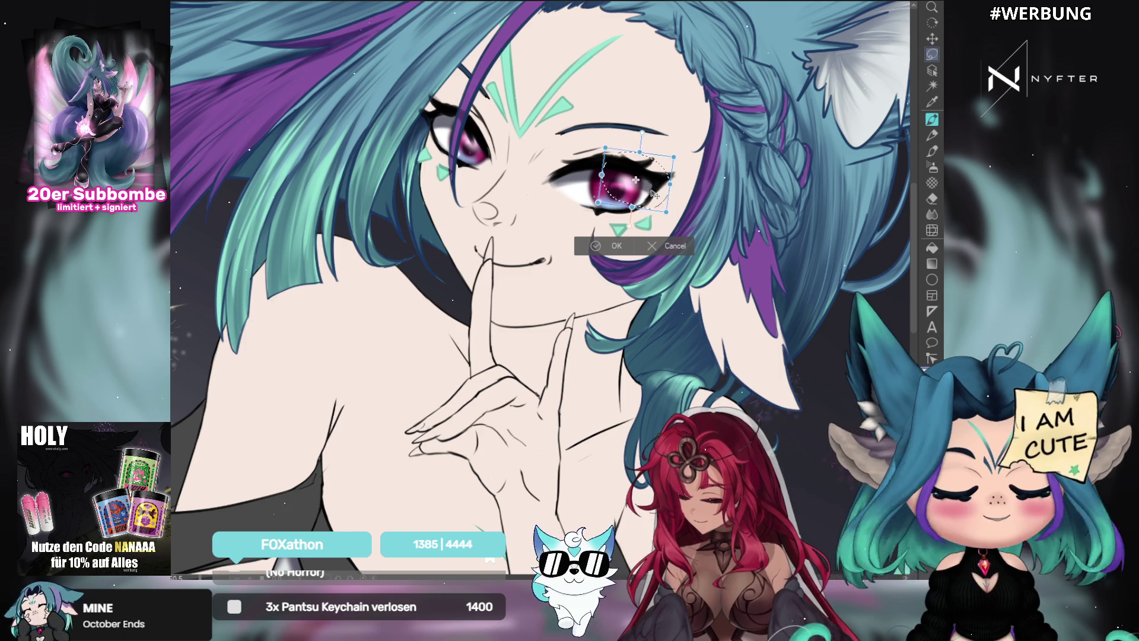
click(617, 248)
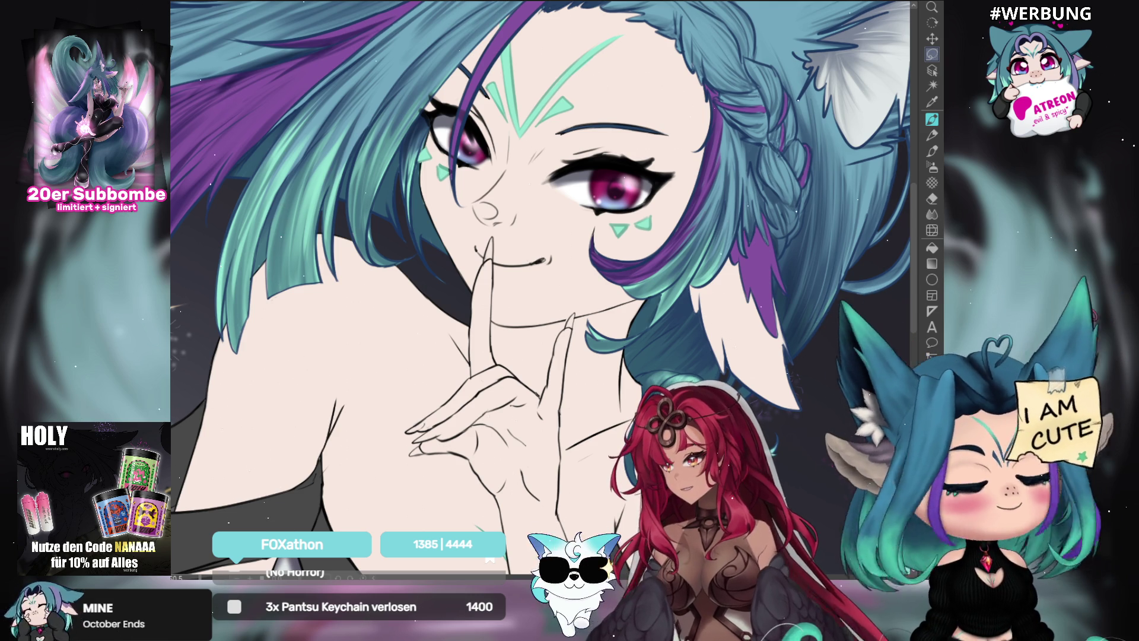
click(932, 311)
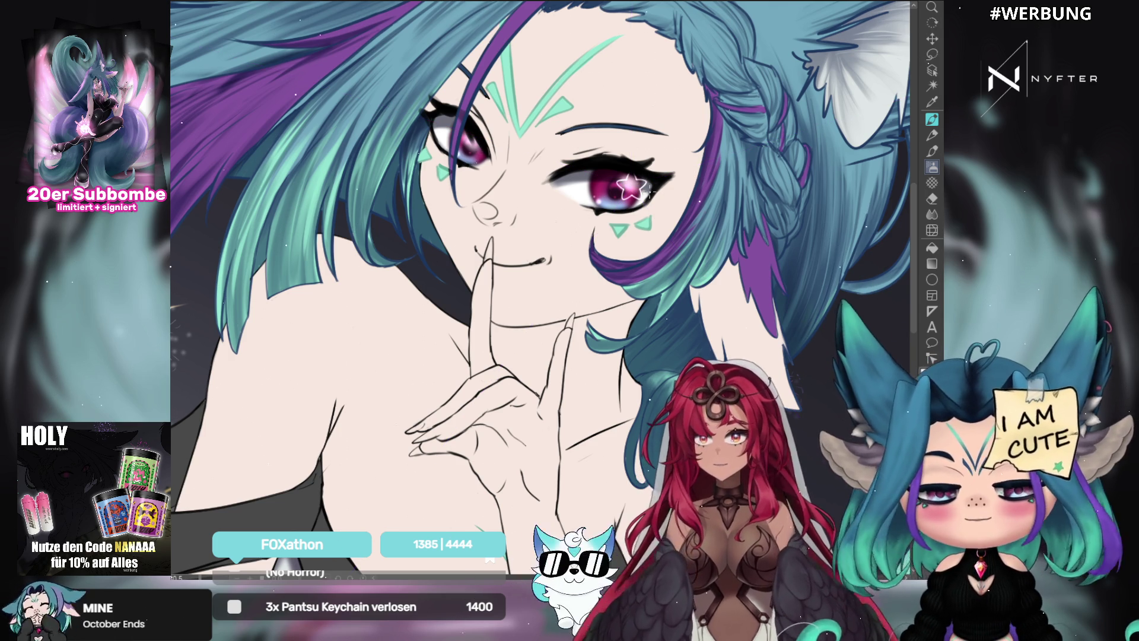
scroll(651, 190, up, 3)
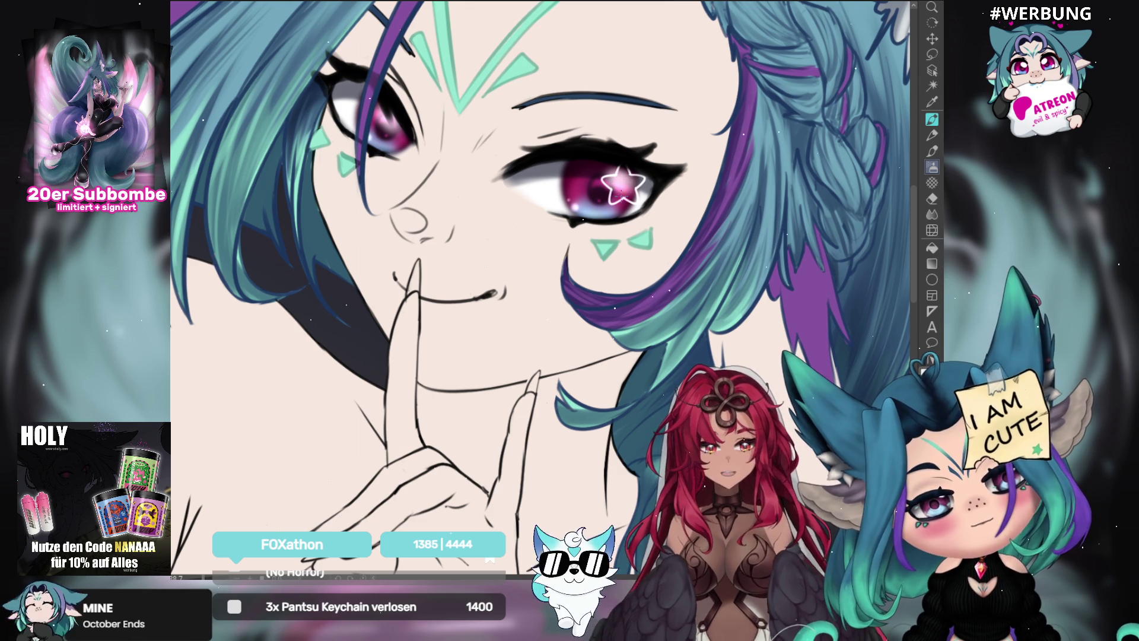
Scale the star highlight down, apply it, remove its pink glowing stroke, and deselect.
key(ctrl+t)
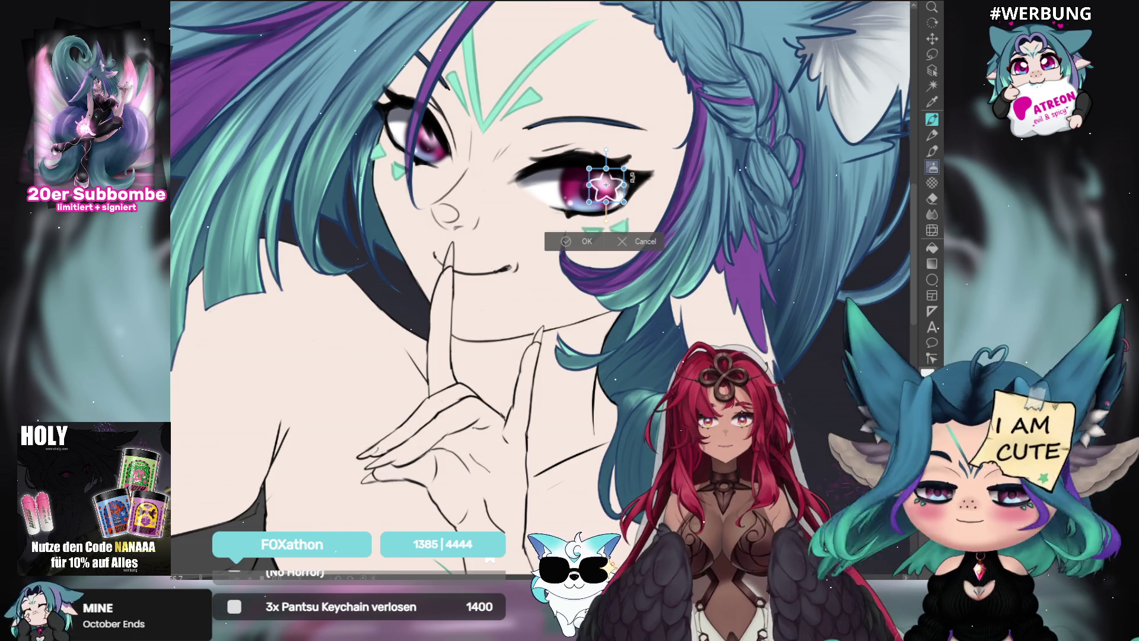
drag(624, 169, 615, 176)
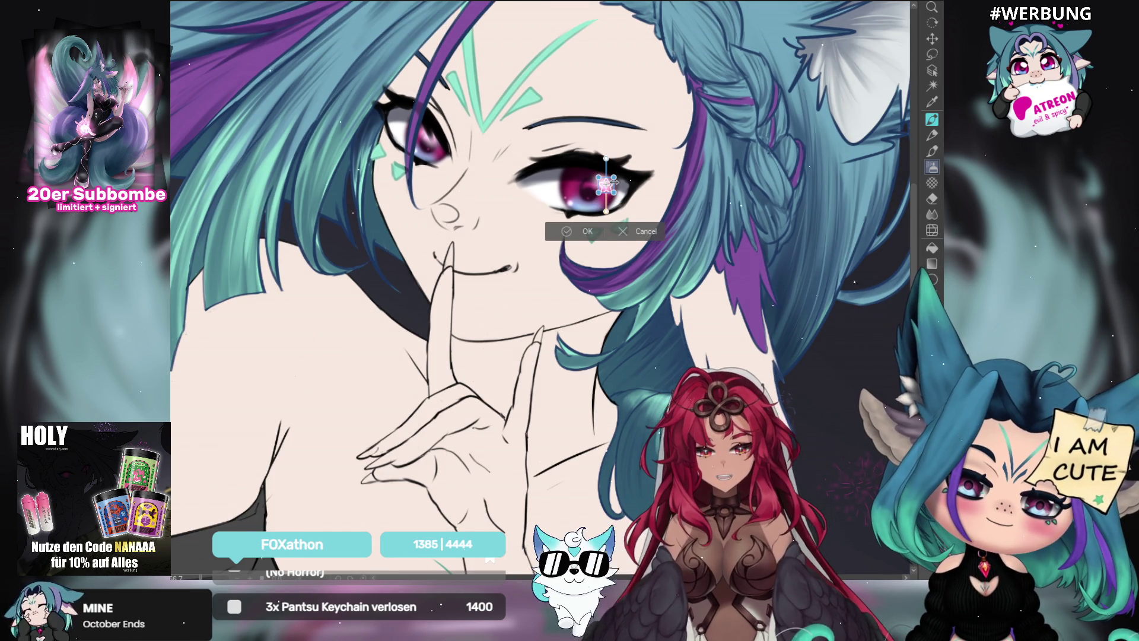
scroll(605, 184, up, 3)
scroll(621, 183, up, 2)
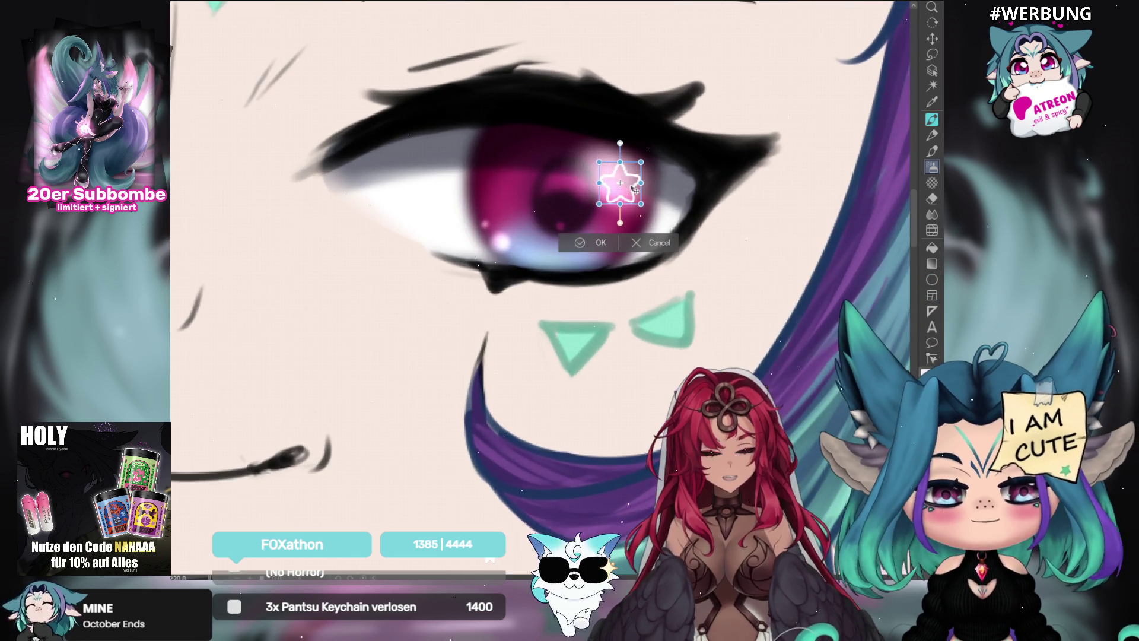
drag(641, 183, 648, 216)
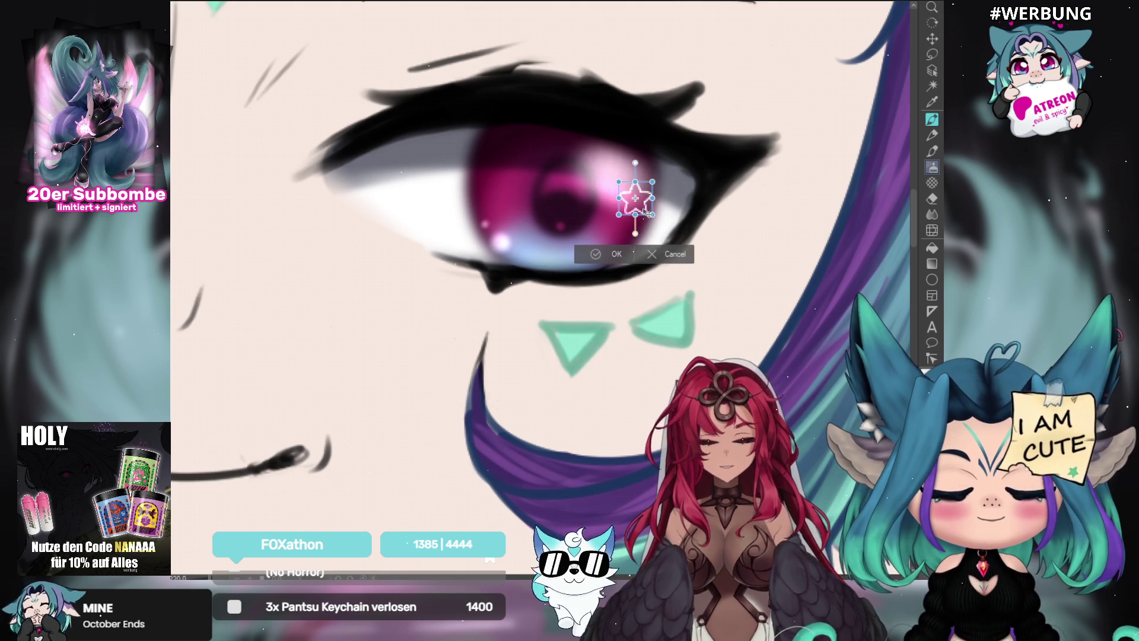
click(613, 253)
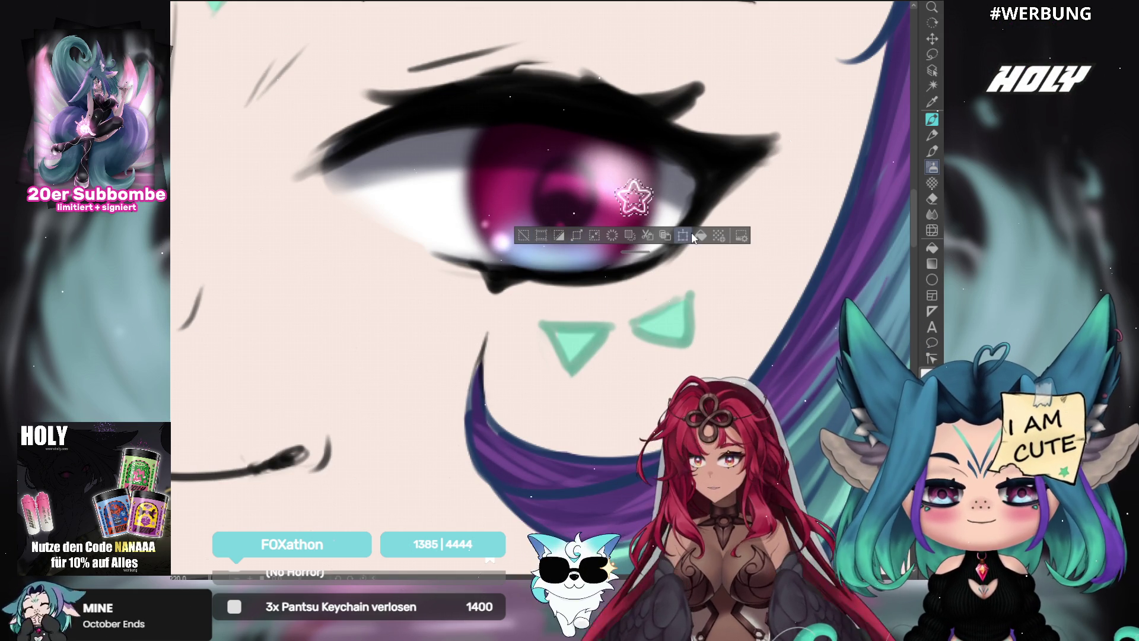
click(578, 236)
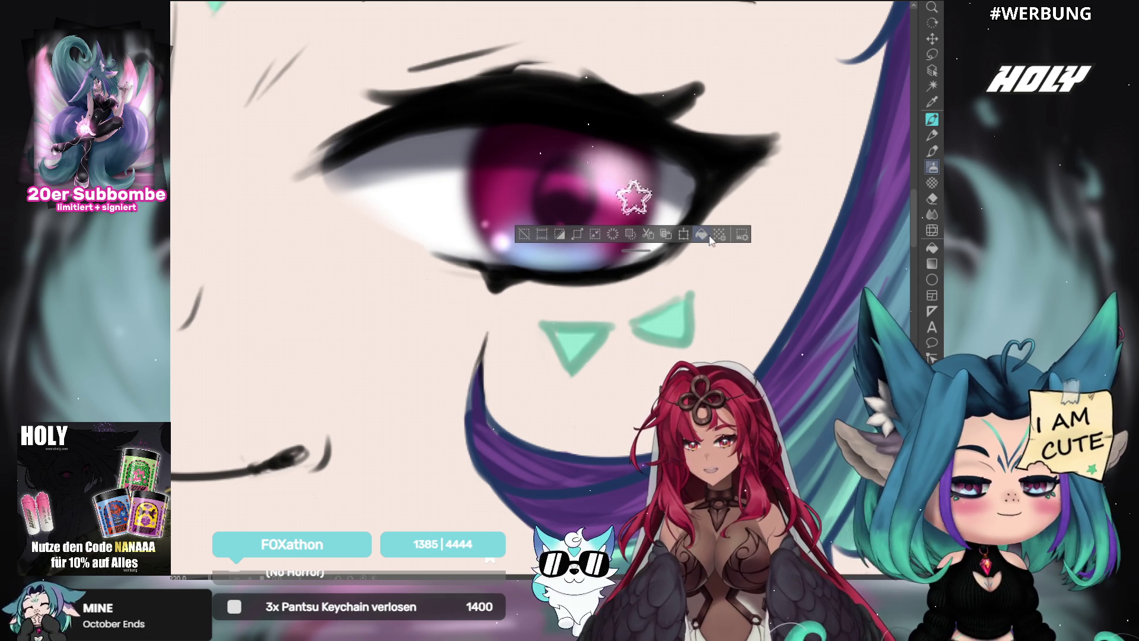
key(ctrl+d)
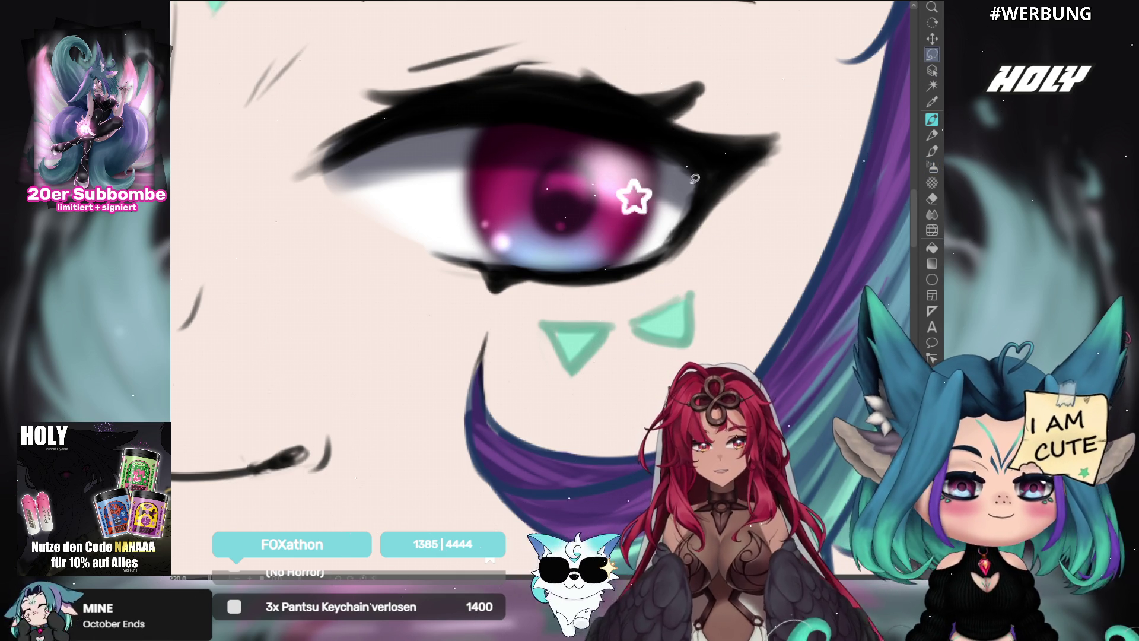
Select the star shape in the eye, fill it, and deselect.
scroll(669, 184, down, 3)
scroll(669, 184, down, 3)
scroll(668, 184, down, 1)
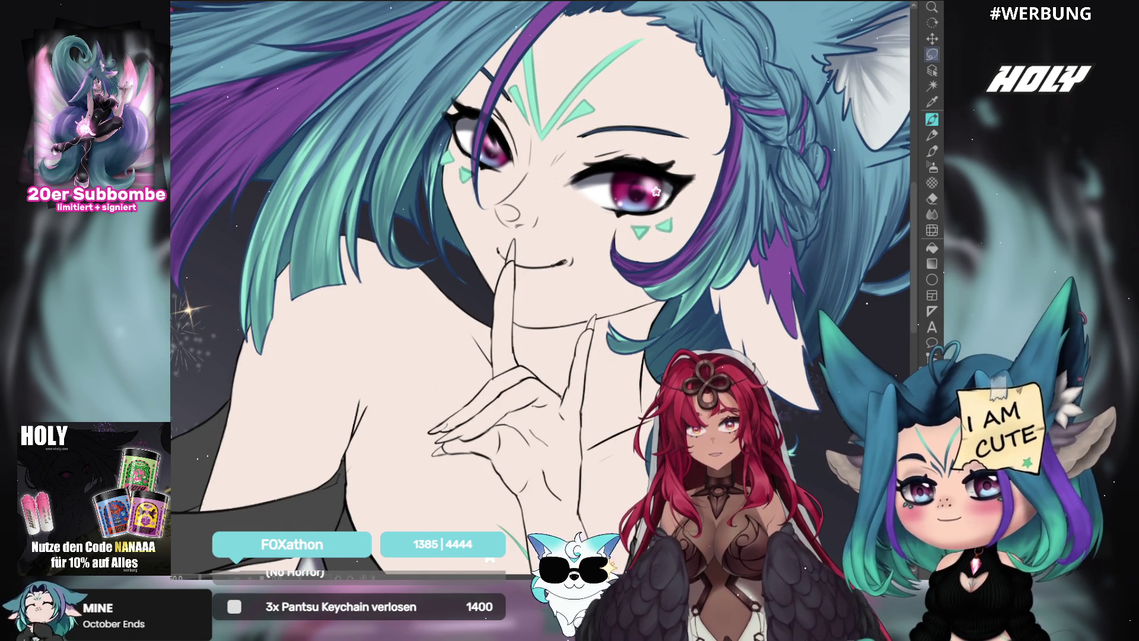
scroll(651, 174, up, 1)
scroll(651, 174, up, 3)
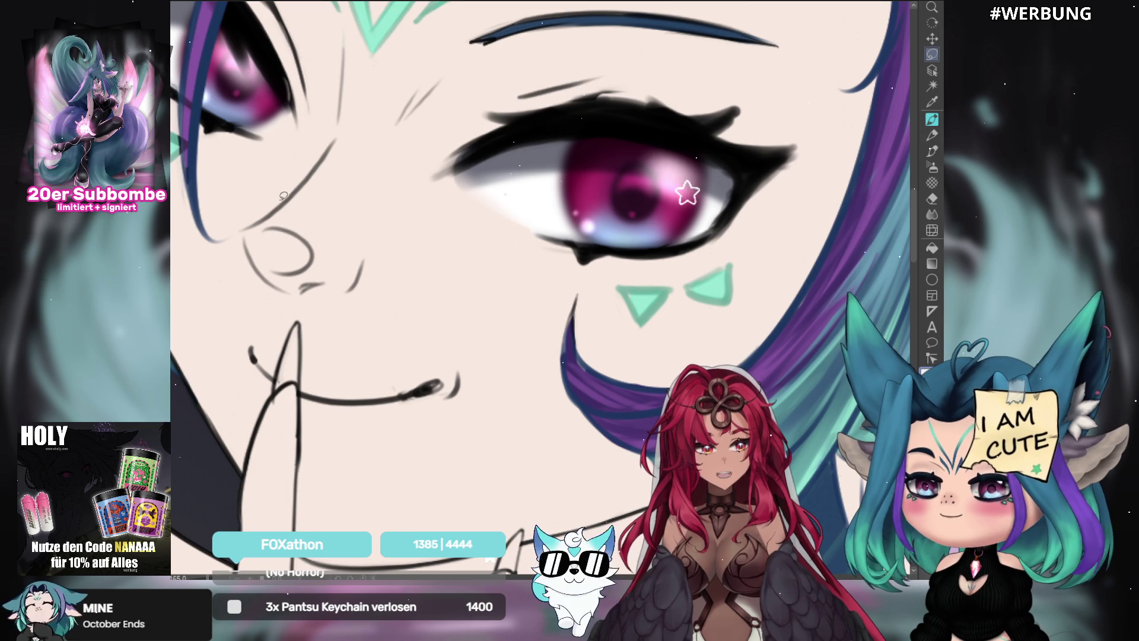
drag(697, 178, 676, 181)
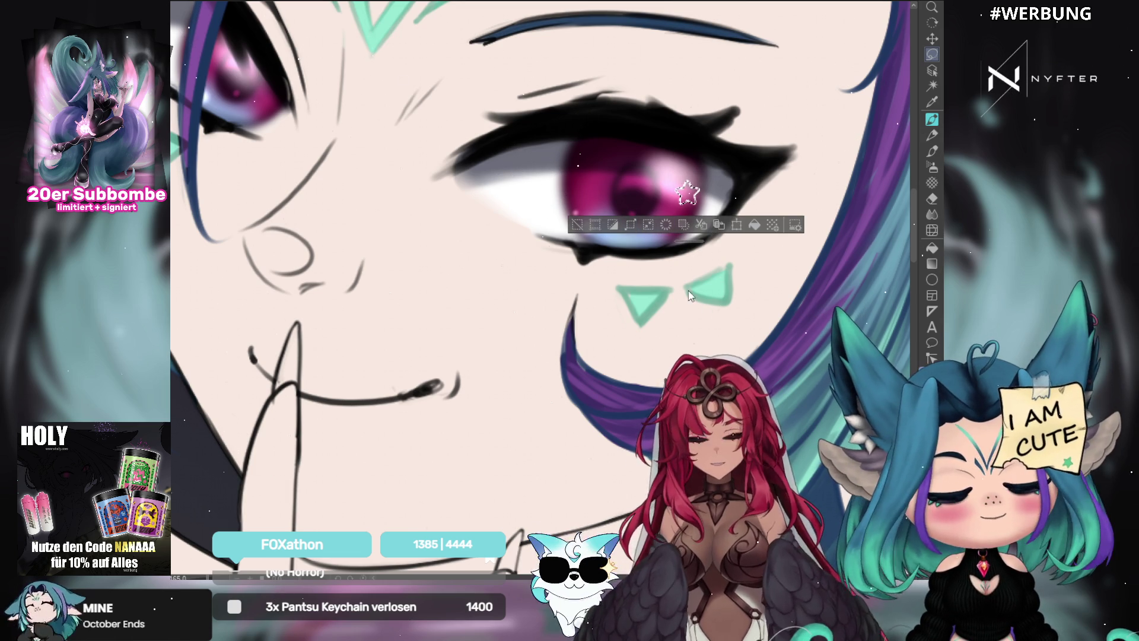
click(754, 226)
key(ctrl+d)
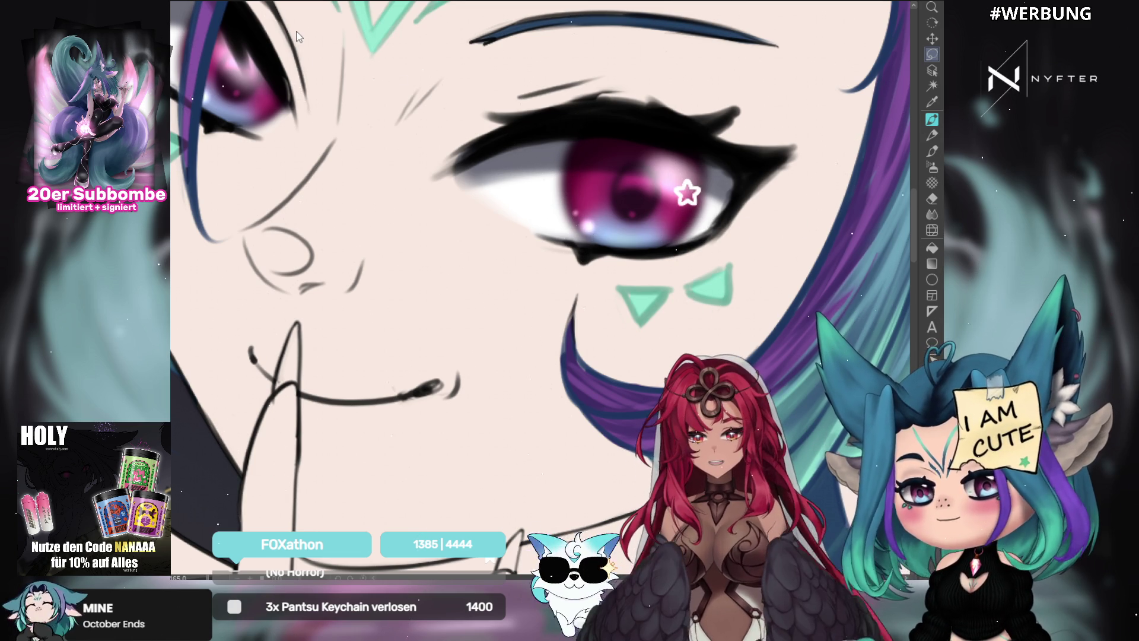
Move the star highlight onto the upper right of the right eye's iris, then drag a copy toward the left eye.
key(space)
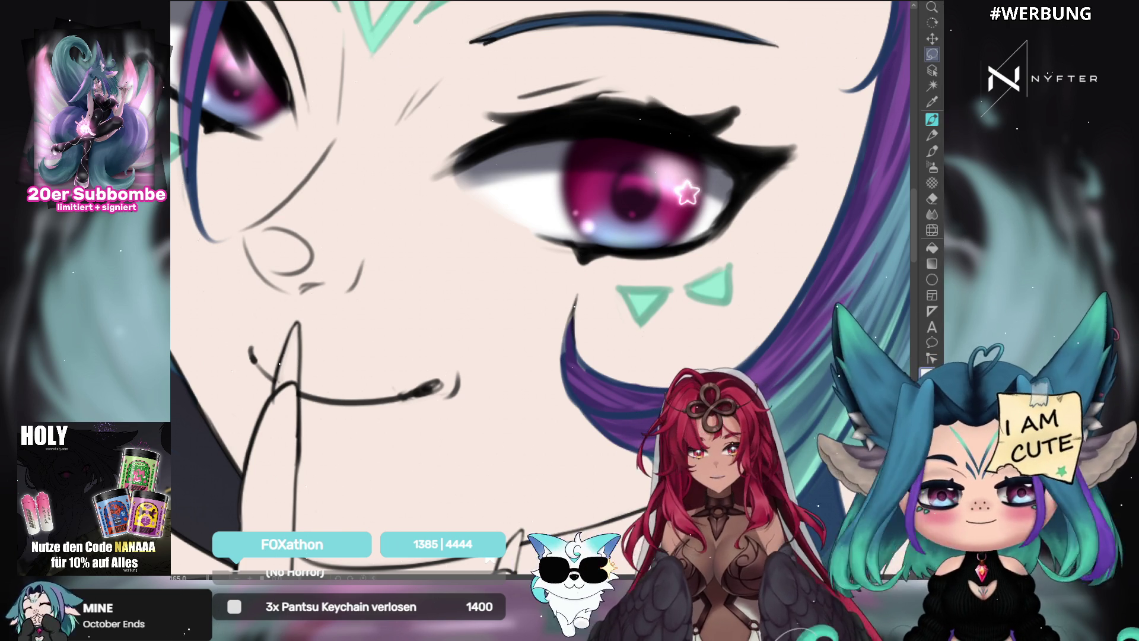
scroll(643, 202, down, 3)
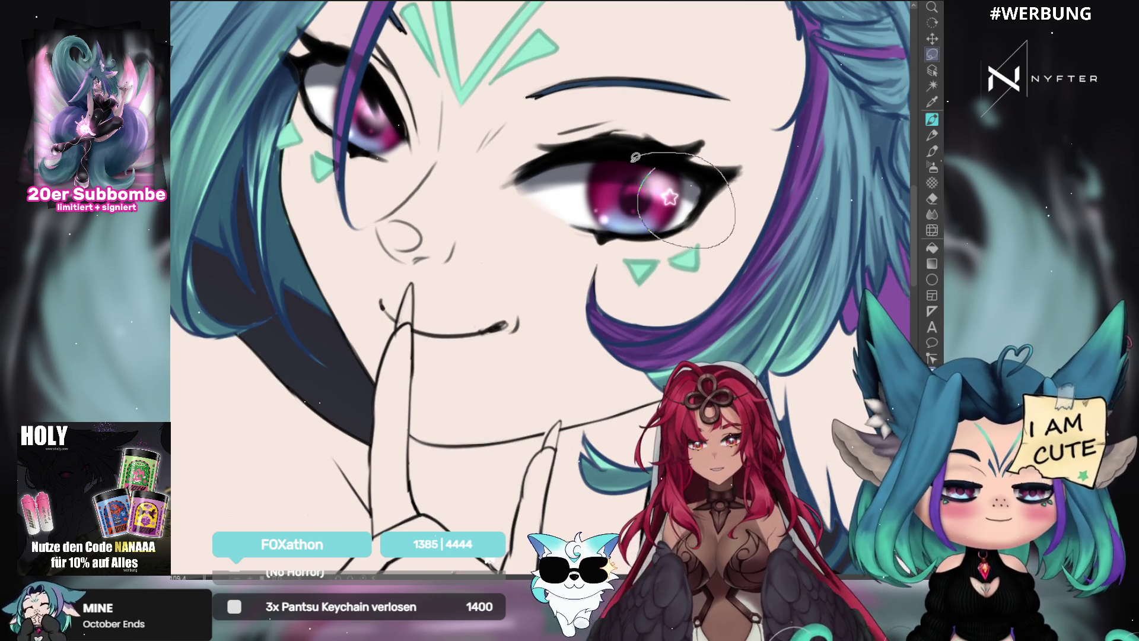
drag(637, 154, 637, 156)
key(ctrl+t)
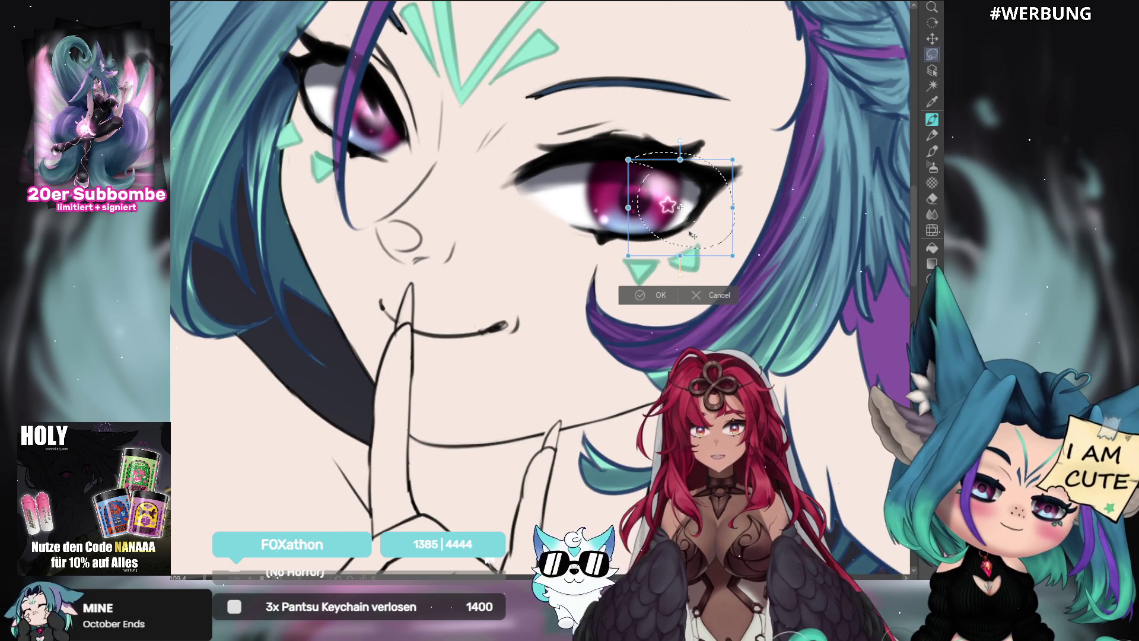
drag(692, 234, 623, 204)
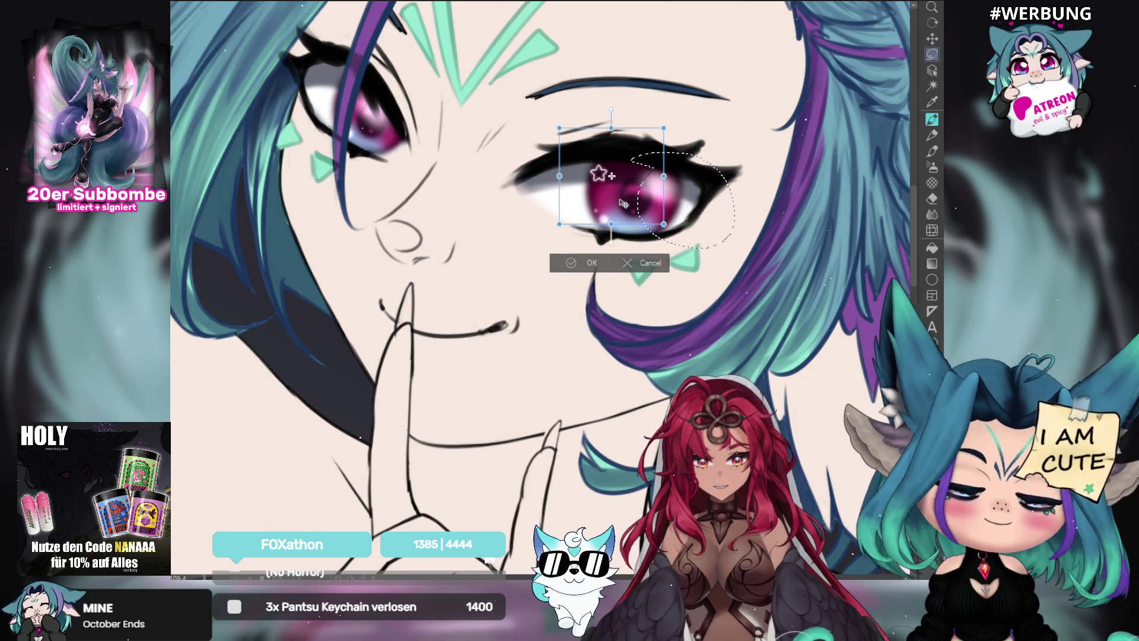
scroll(623, 204, down, 3)
scroll(623, 204, up, 3)
mouse_move(629, 202)
mouse_down()
mouse_move(698, 212)
mouse_move(694, 228)
mouse_up()
click(653, 278)
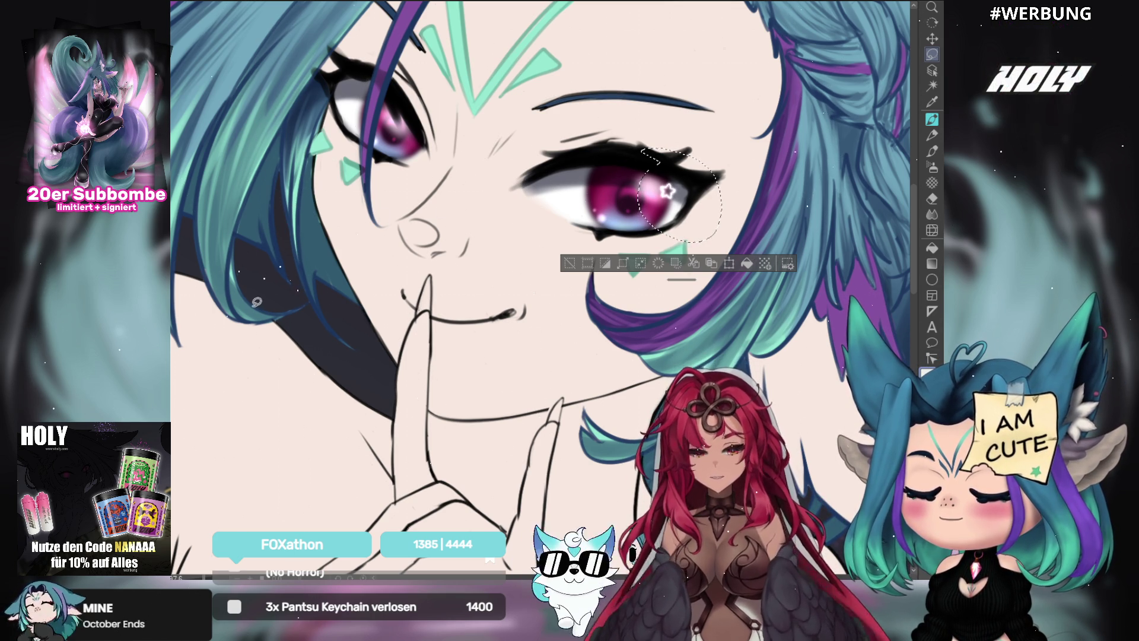
key(ctrl+t)
mouse_move(686, 210)
mouse_down()
mouse_move(598, 211)
mouse_move(417, 155)
mouse_move(434, 173)
mouse_move(409, 145)
mouse_move(435, 160)
mouse_up()
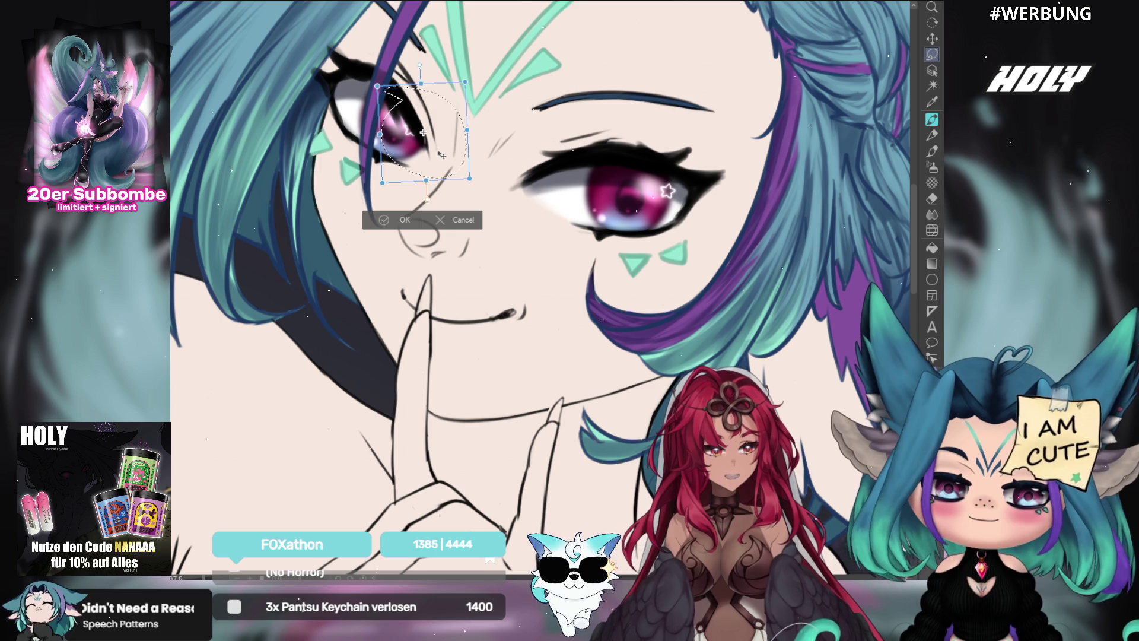
Rotate the star copy slightly to fit the left eye's iris and commit it.
drag(440, 154, 426, 167)
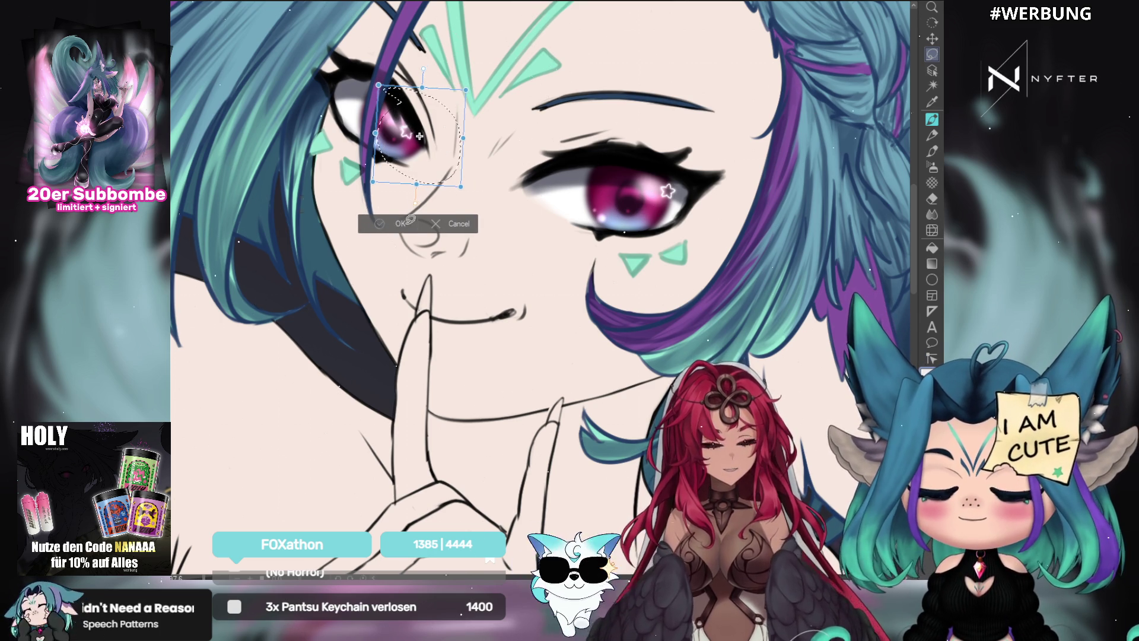
key(Return)
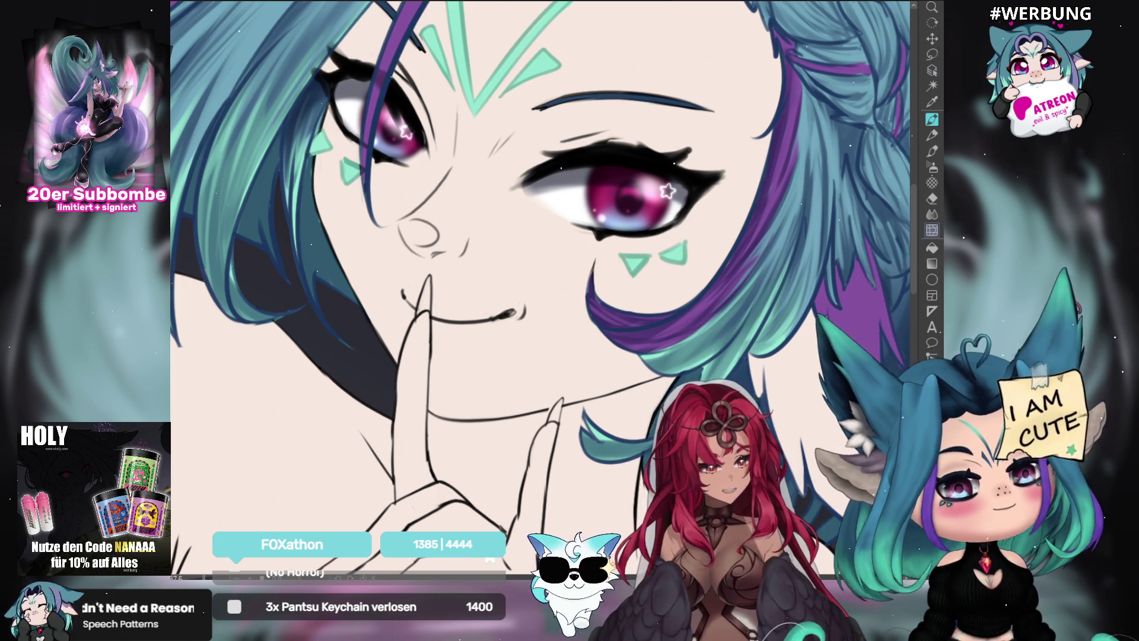
drag(740, 254, 749, 251)
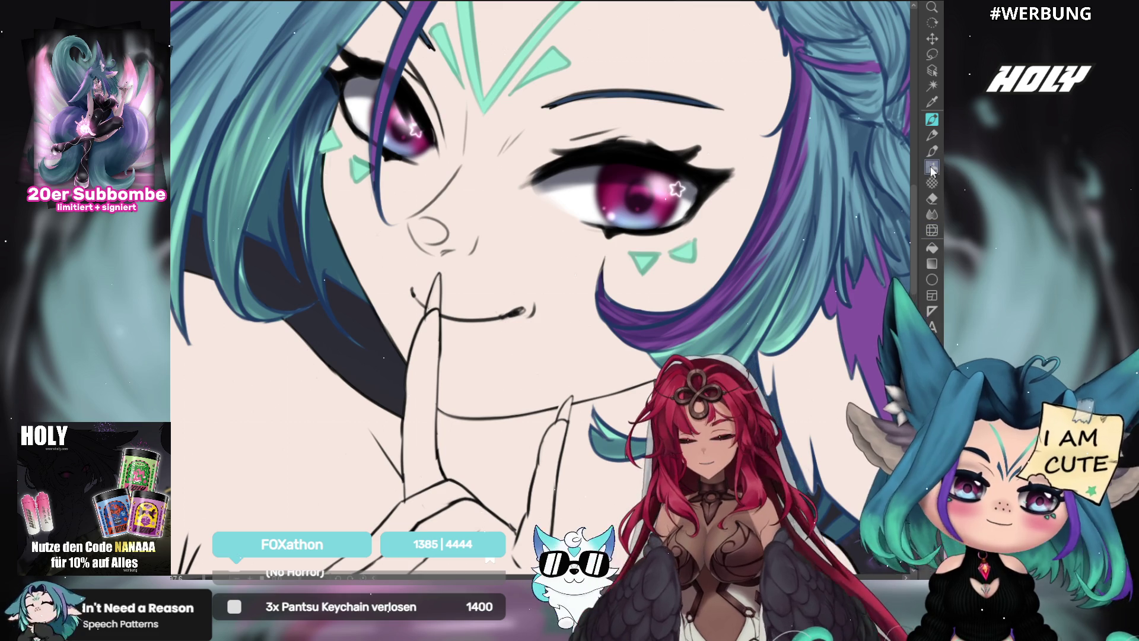
Lasso the left eye's star sparkle, nudge it slightly upward, and return to the airbrush.
key(b)
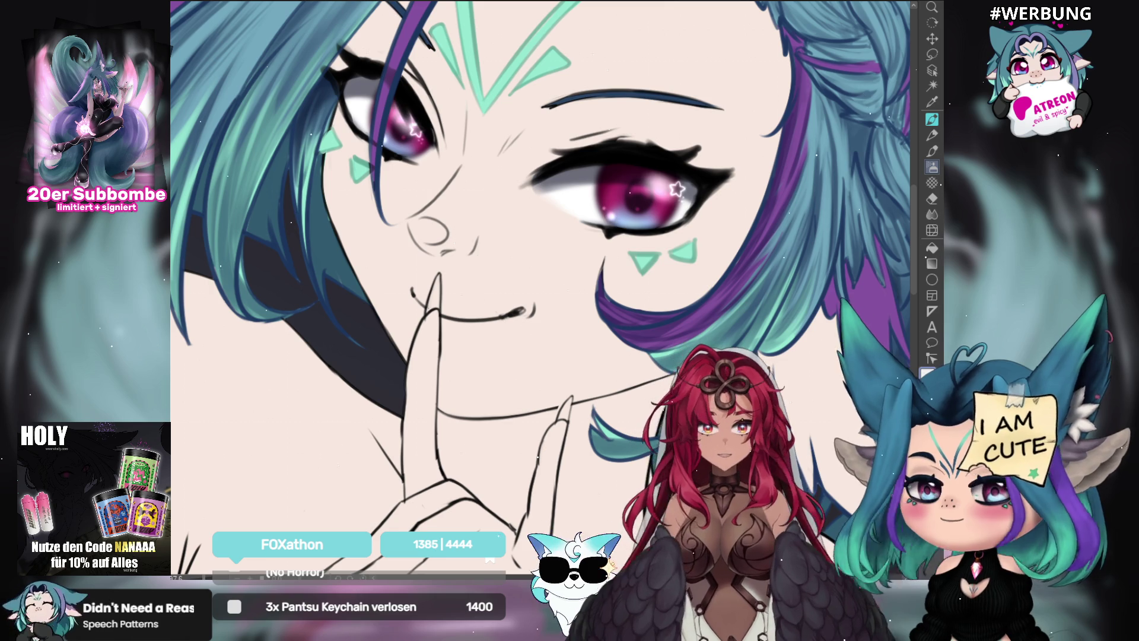
key(m)
mouse_move(373, 118)
mouse_down()
mouse_move(397, 152)
mouse_move(378, 141)
mouse_up()
key(ctrl+t)
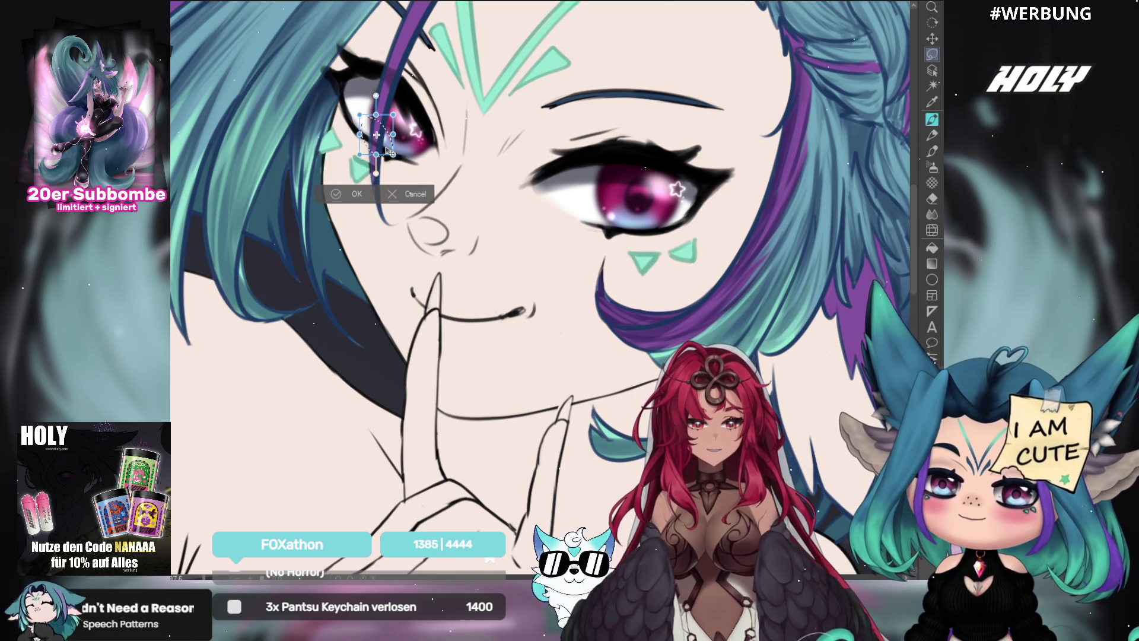
drag(378, 140, 379, 137)
key(Return)
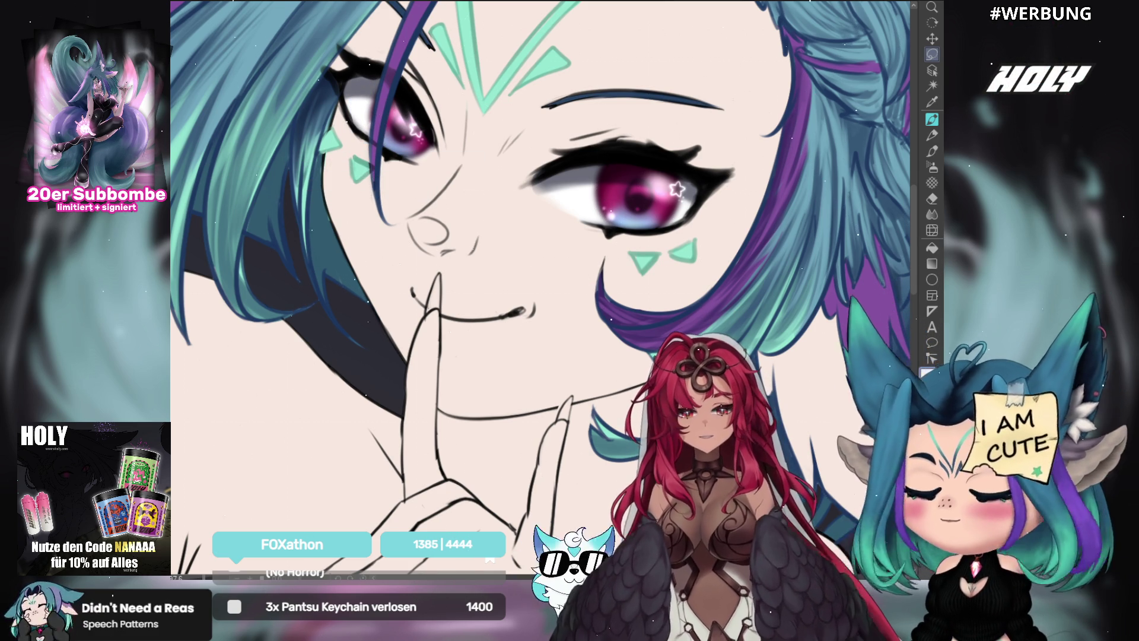
click(932, 168)
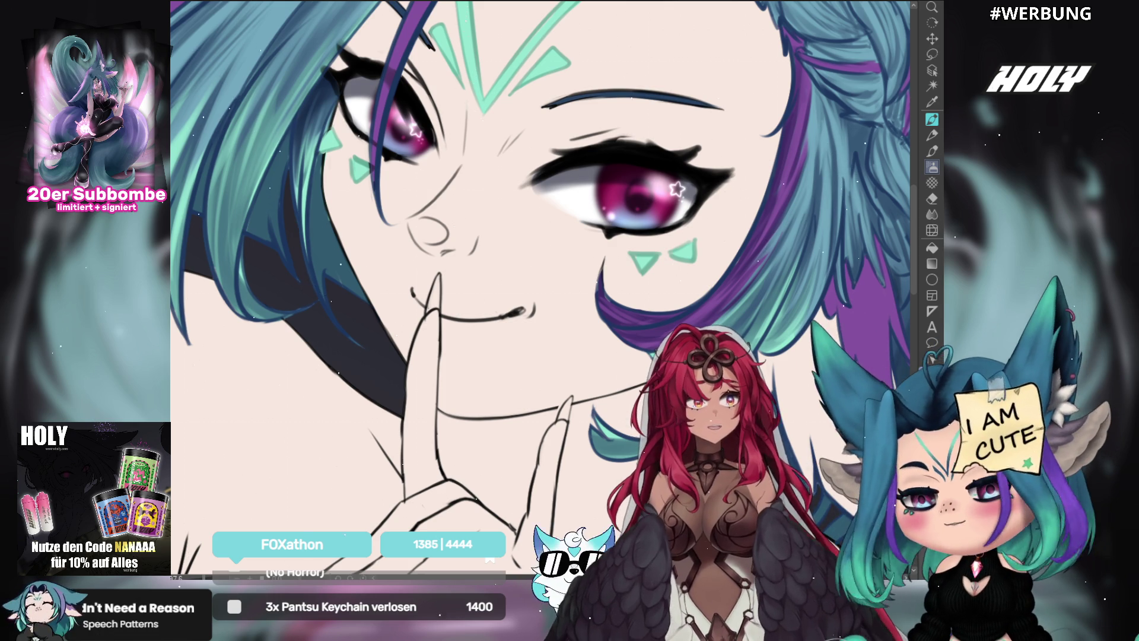
key(minus)
key(minus)
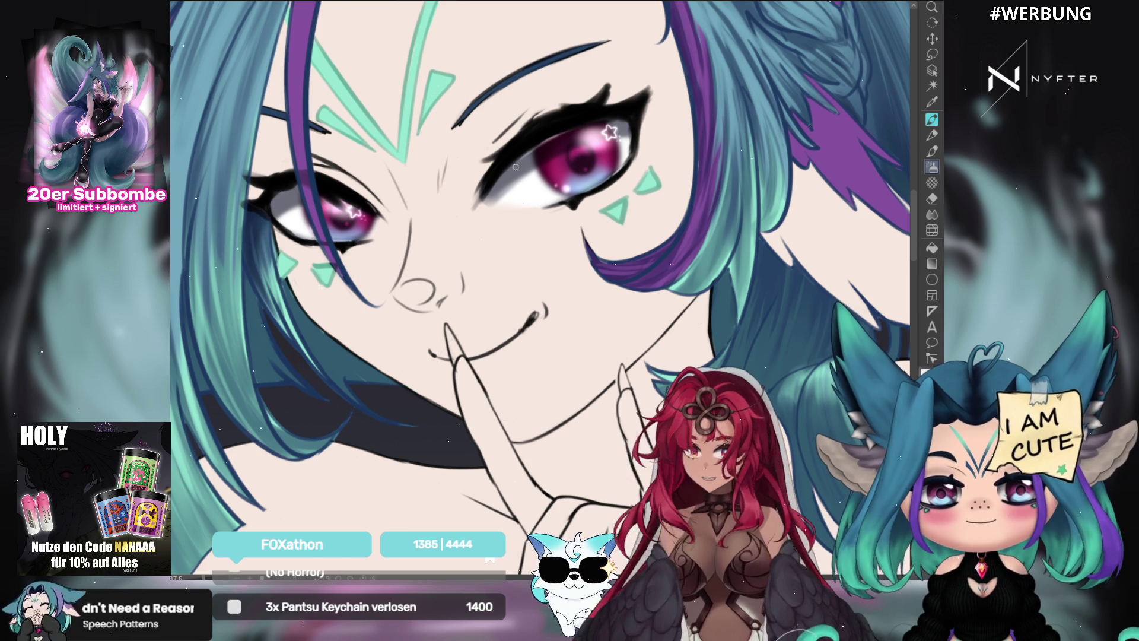
drag(624, 124, 567, 151)
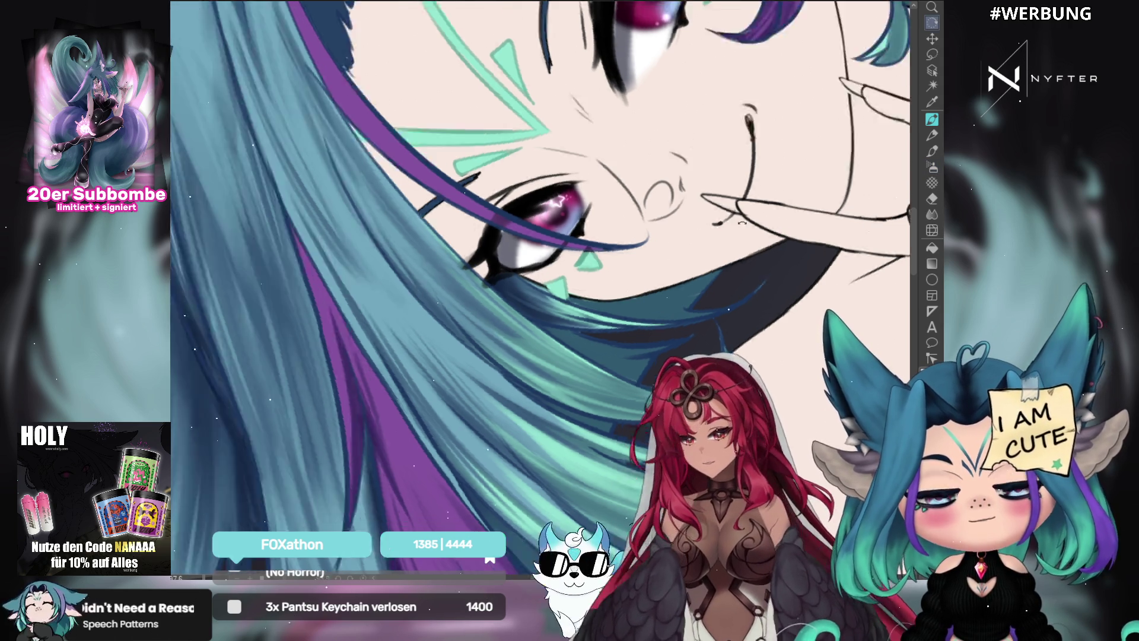
drag(515, 216, 794, 215)
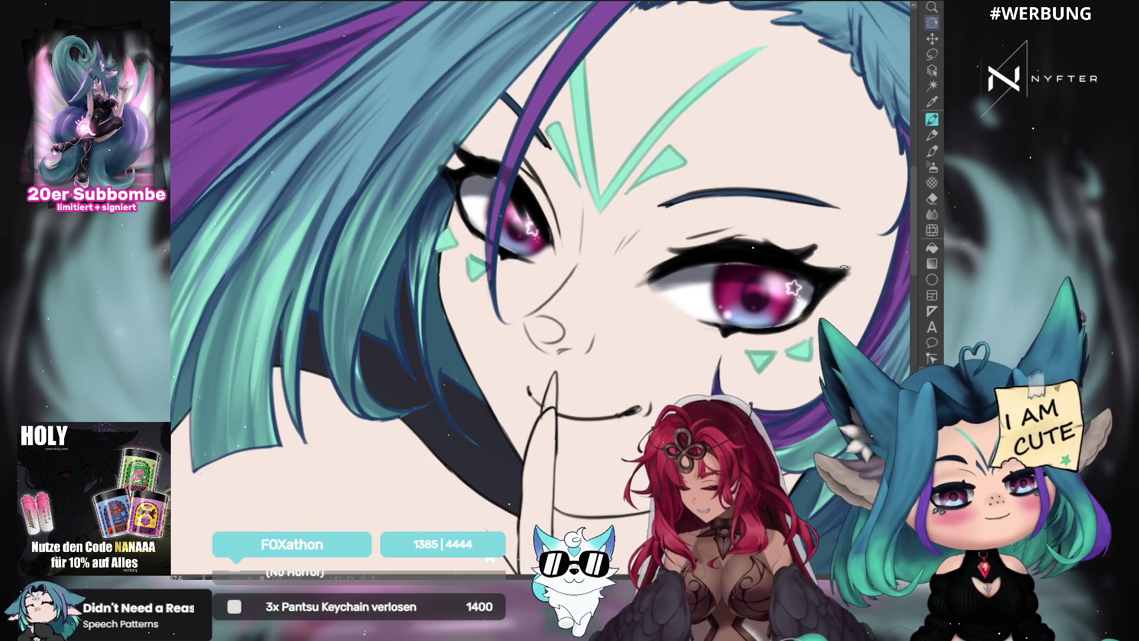
mouse_move(845, 277)
mouse_down()
mouse_move(894, 186)
mouse_move(860, 104)
mouse_up()
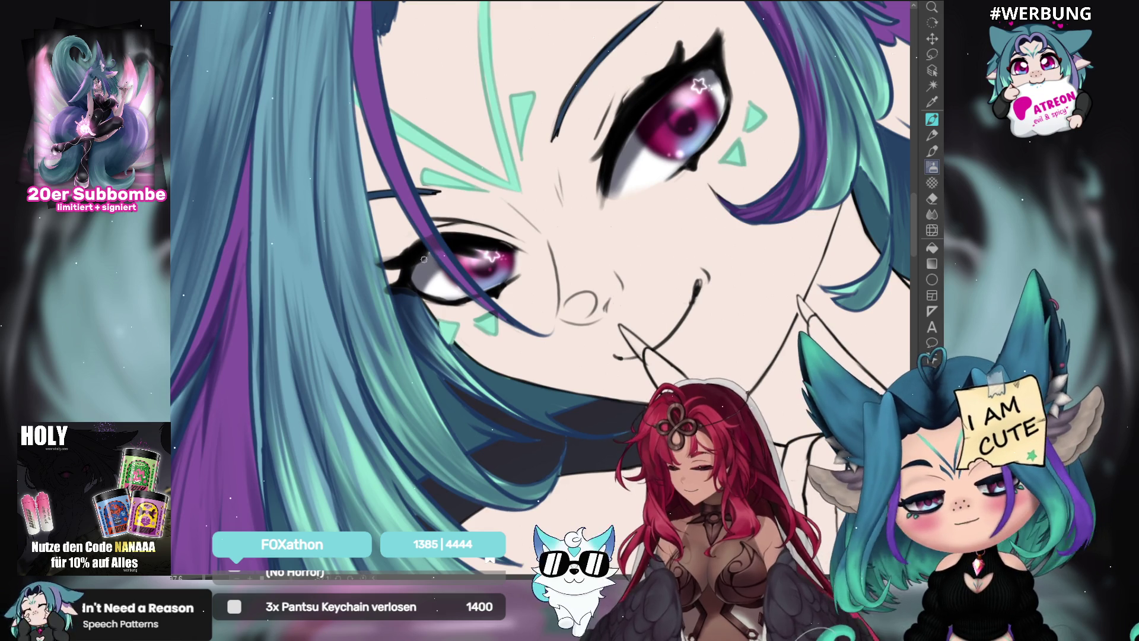
drag(427, 256, 791, 296)
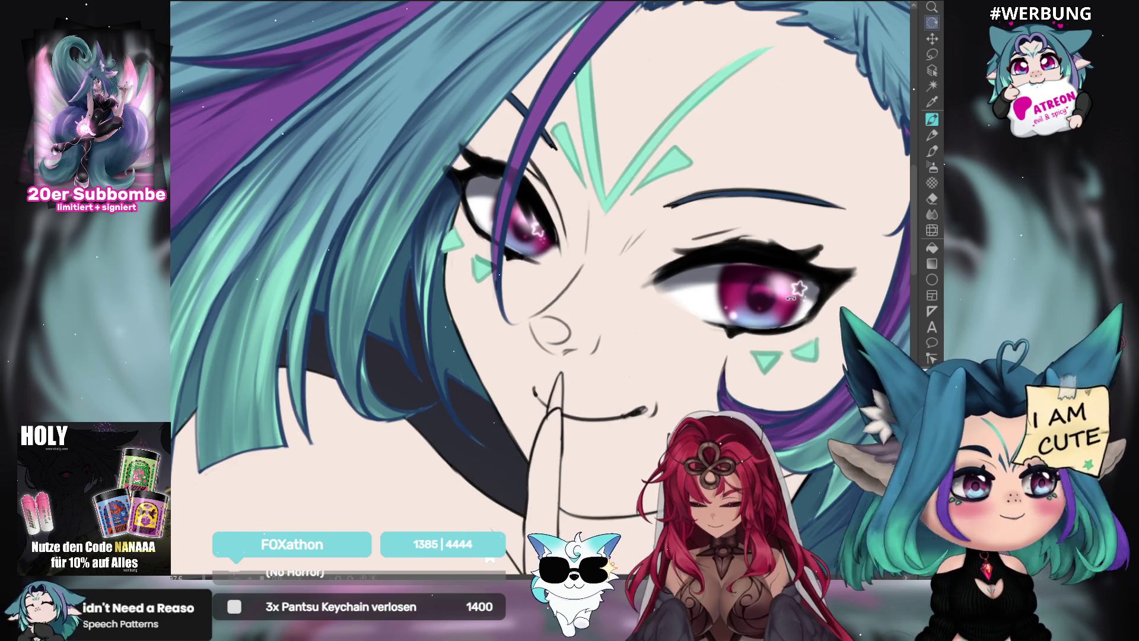
drag(790, 409, 707, 386)
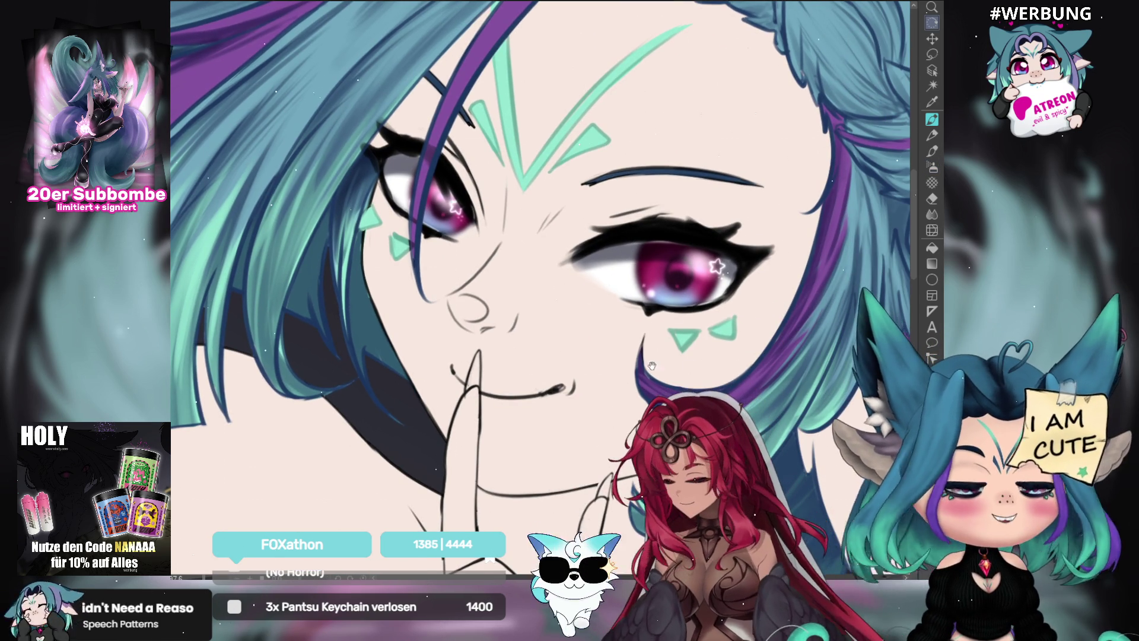
drag(749, 326, 571, 380)
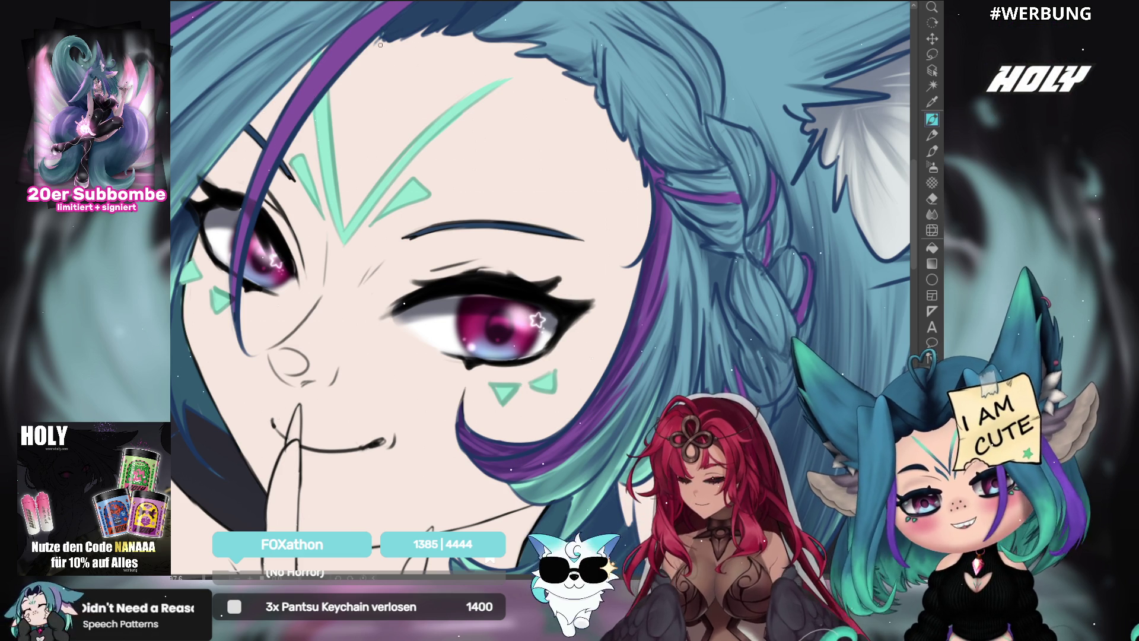
Hide the dark outline layer around the mint forehead markings.
drag(614, 373, 714, 317)
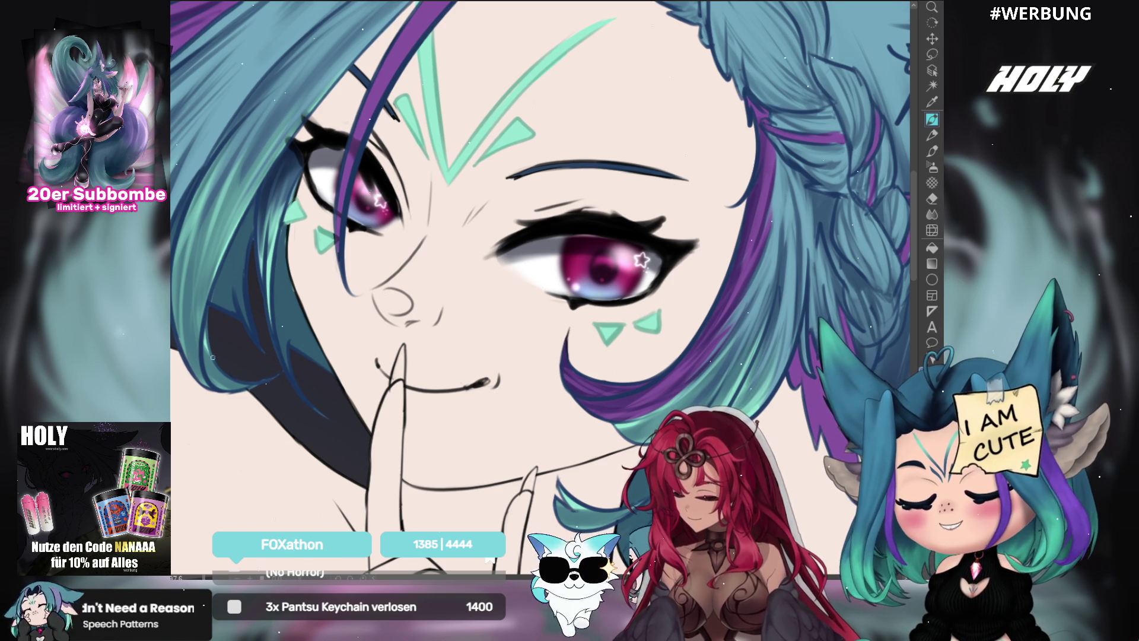
drag(220, 270, 256, 281)
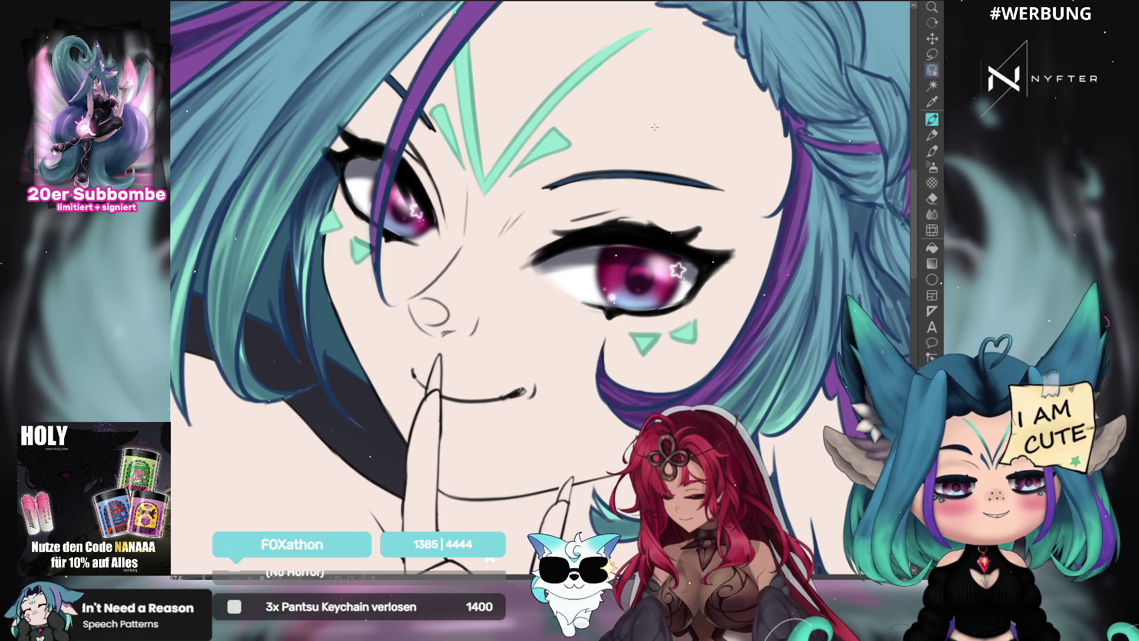
drag(644, 163, 646, 172)
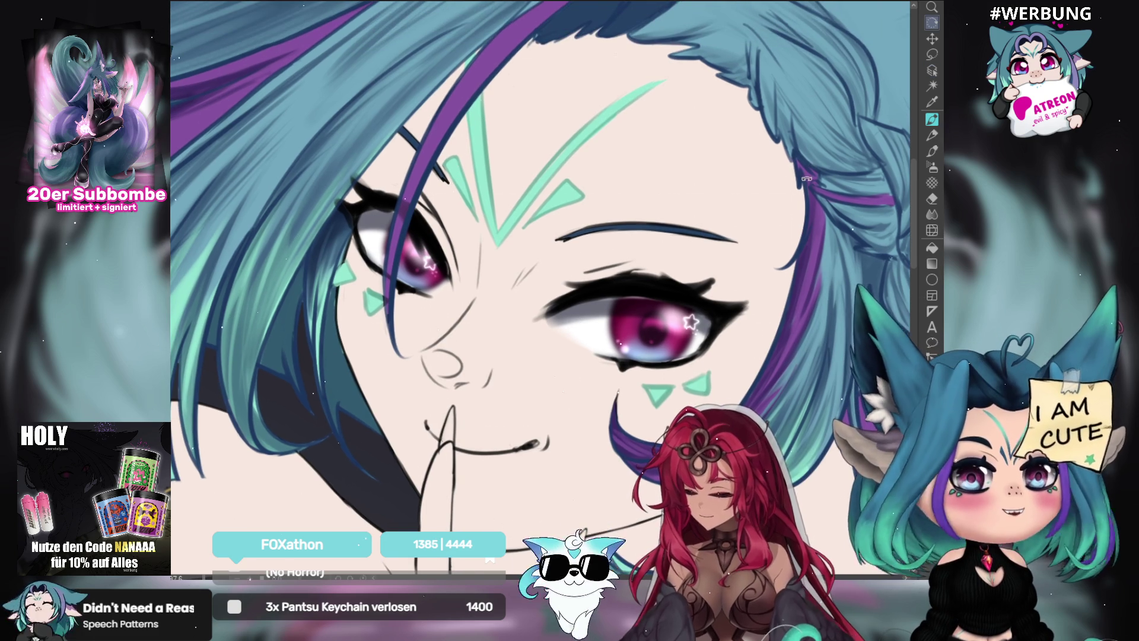
drag(569, 283, 780, 146)
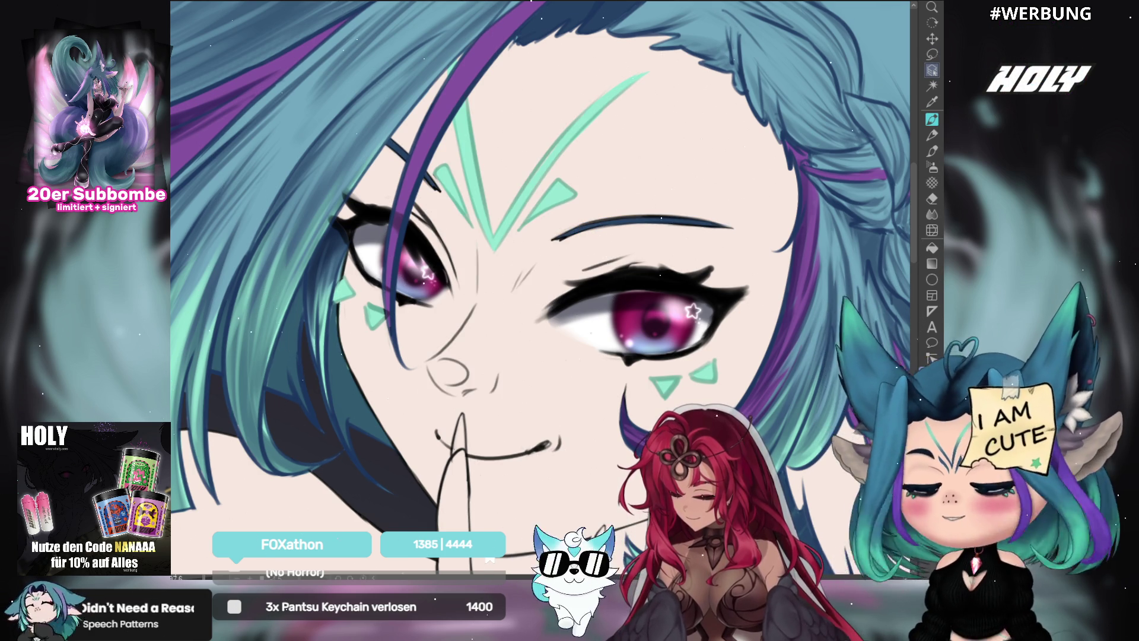
key(ctrl+z)
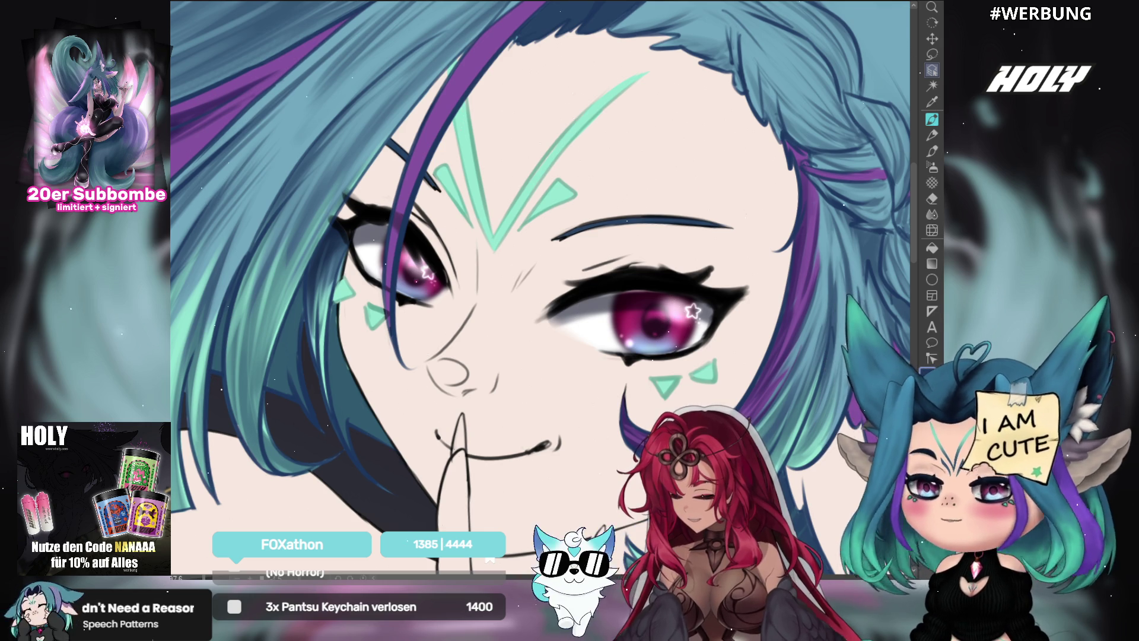
Lasso both eyebrow lines and fill them with the blue foreground colour.
key(m)
drag(728, 226, 682, 202)
drag(435, 169, 442, 196)
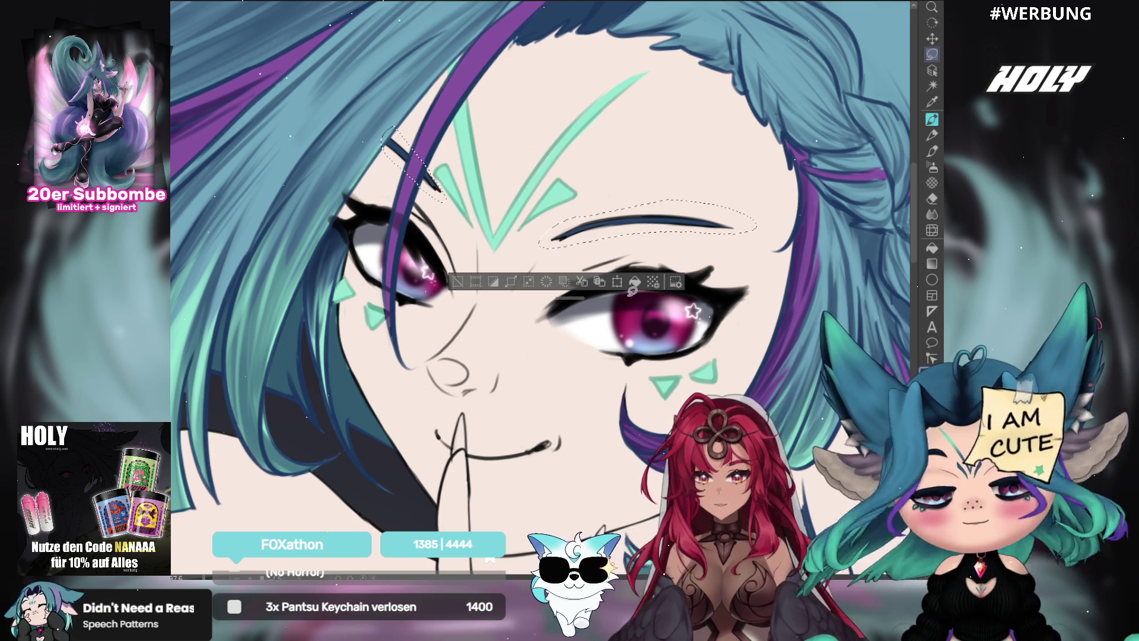
click(635, 282)
key(ctrl+d)
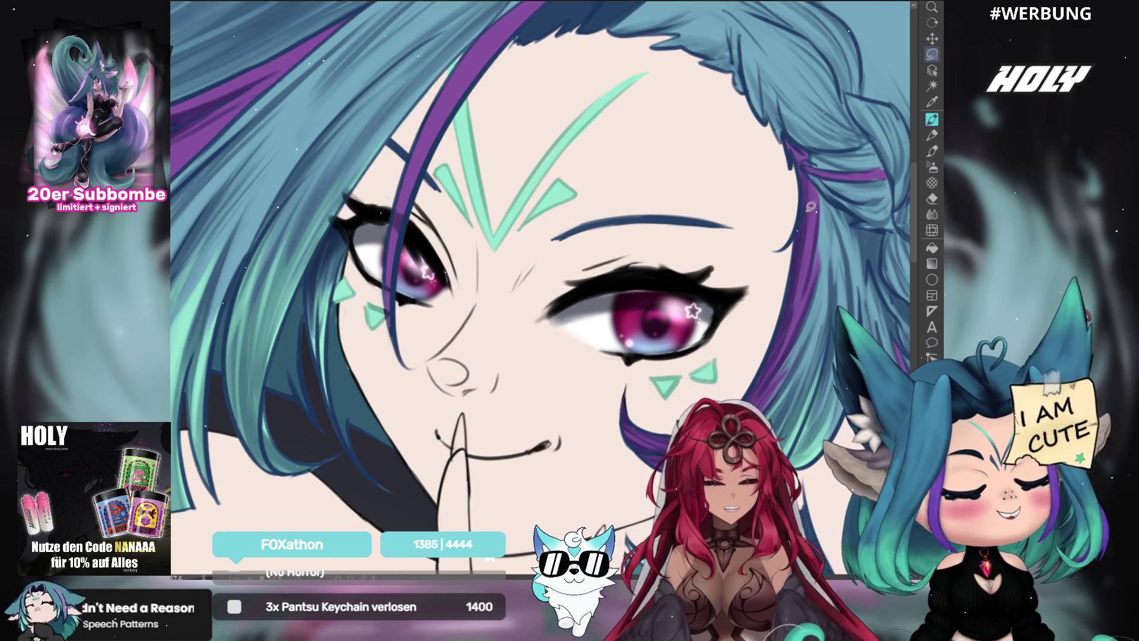
key(ctrl+z)
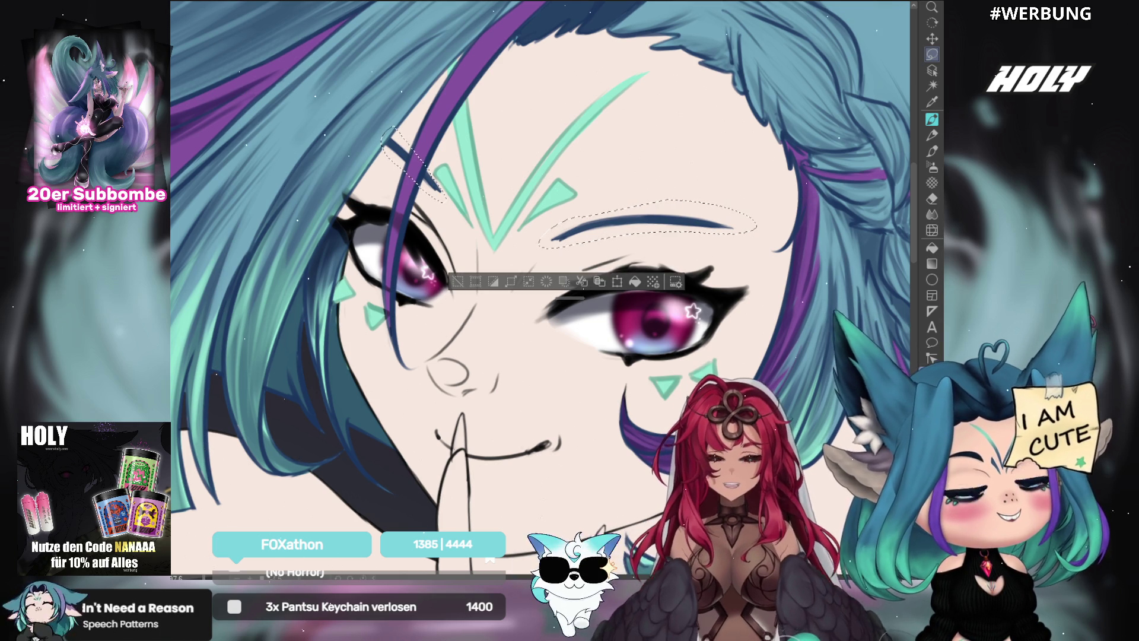
key(ctrl+z)
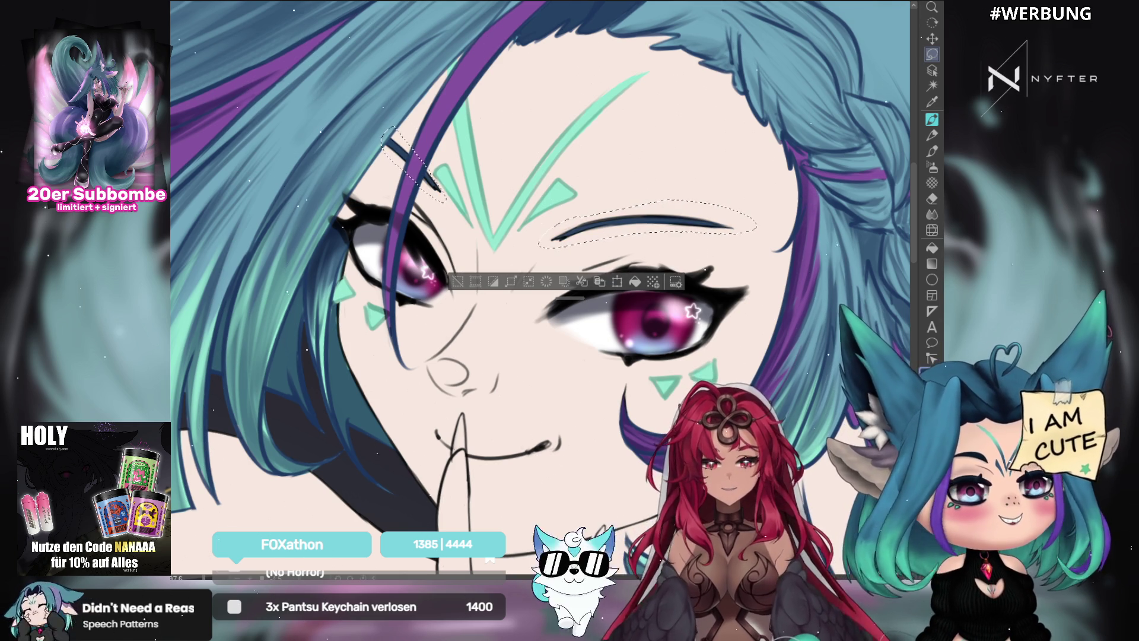
click(634, 284)
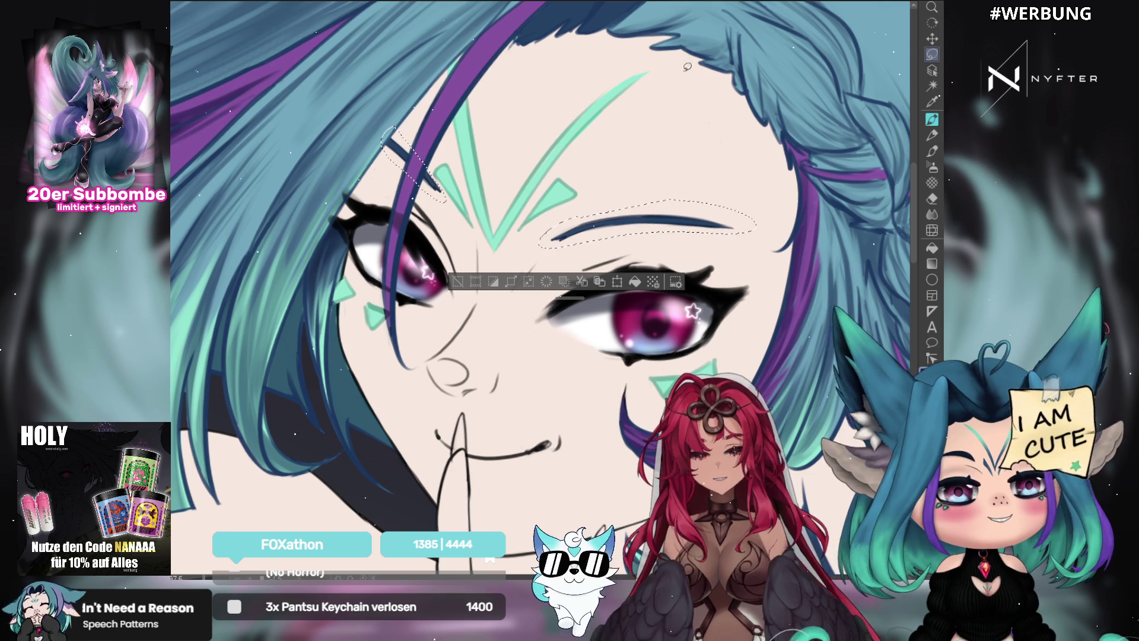
key(ctrl+d)
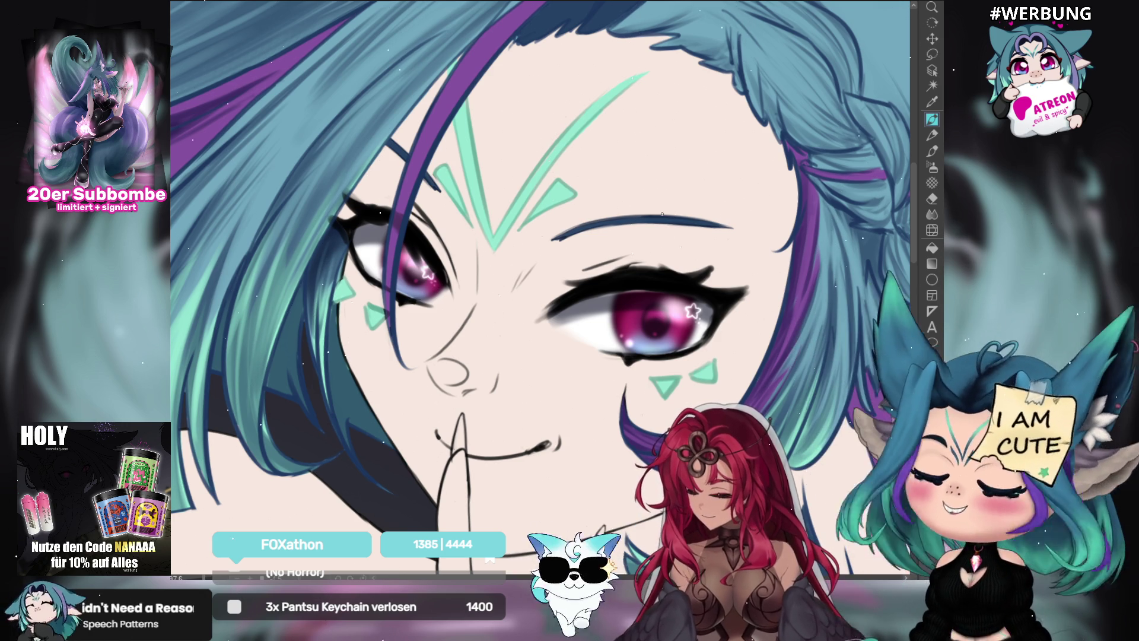
Make the dark lineart layer visible again over the hair and face.
scroll(467, 258, down, 3)
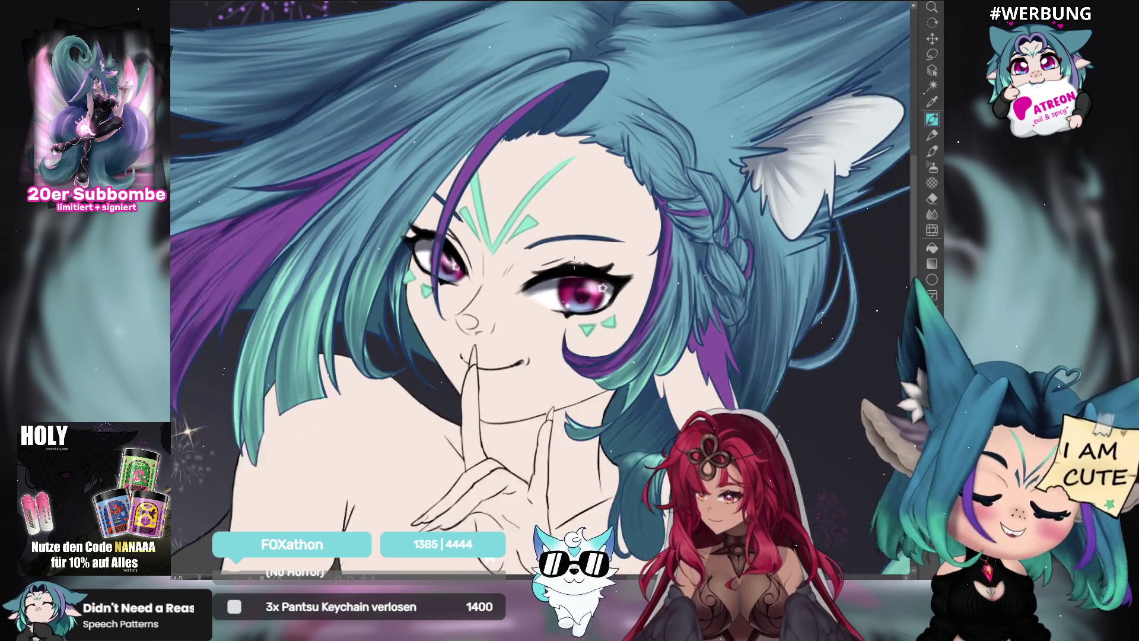
scroll(505, 249, down, 3)
scroll(540, 241, down, 3)
scroll(575, 233, down, 3)
scroll(575, 233, up, 3)
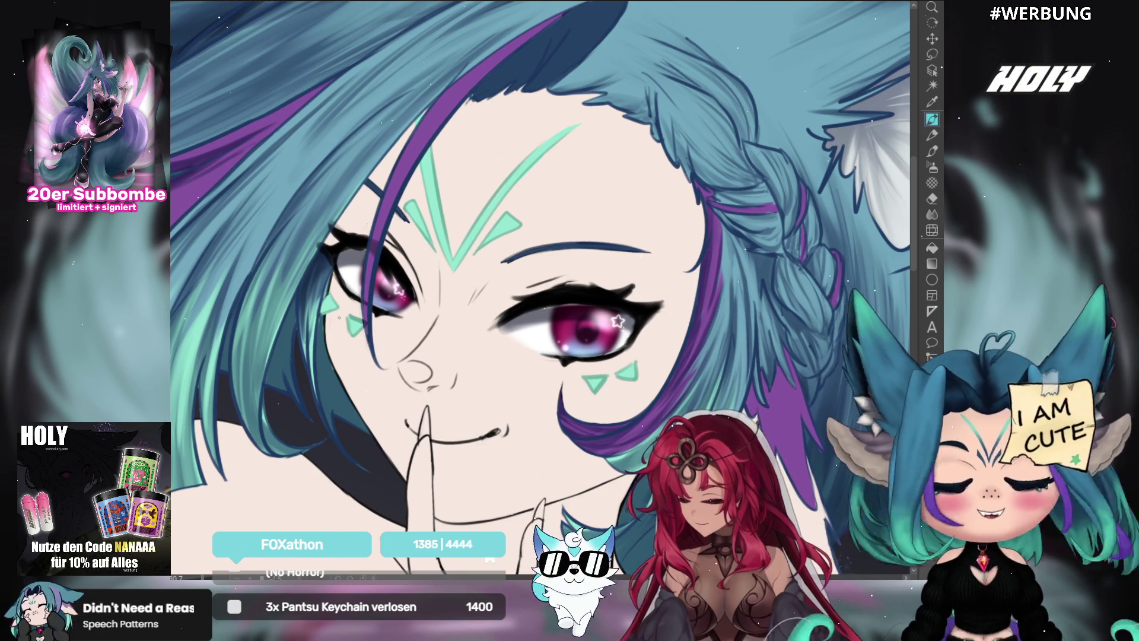
key(ctrl+z)
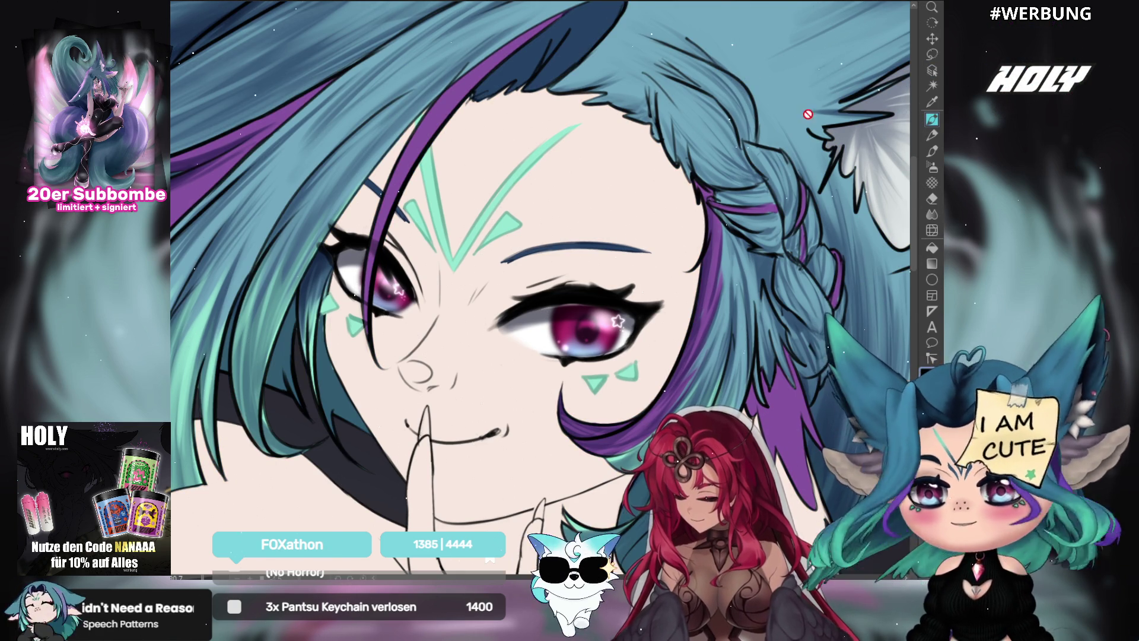
click(932, 121)
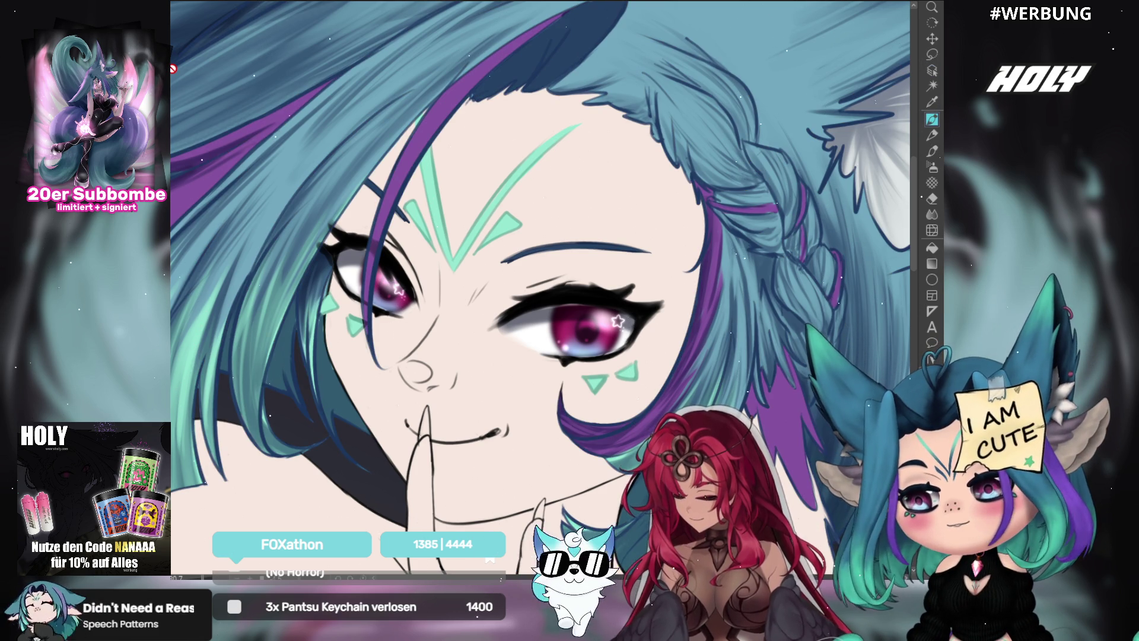
scroll(417, 99, down, 2)
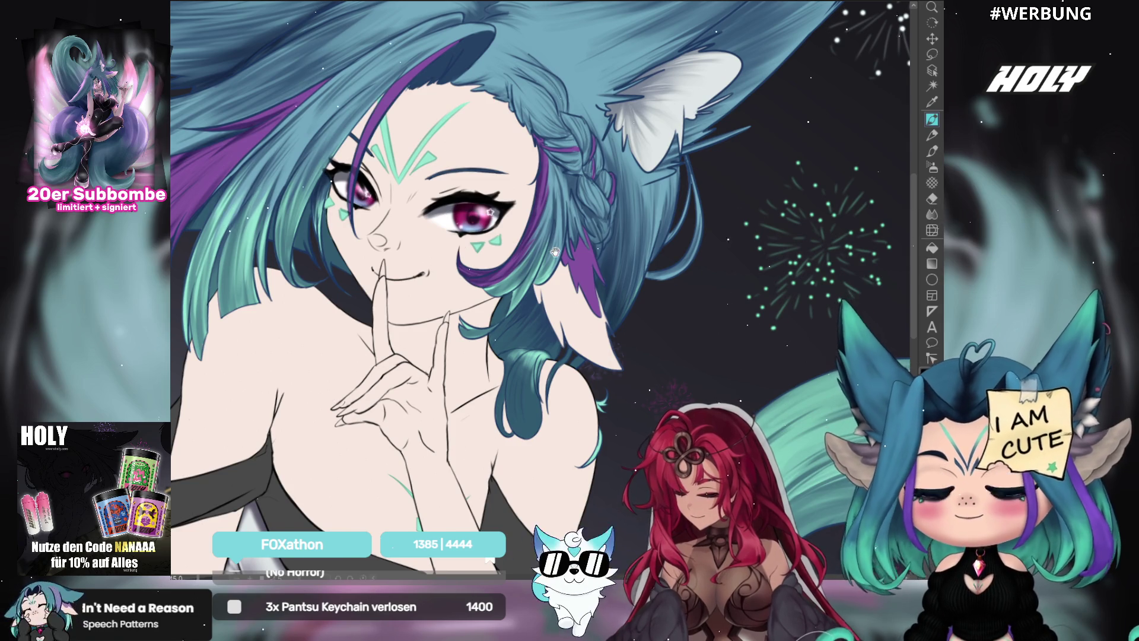
drag(626, 264, 754, 178)
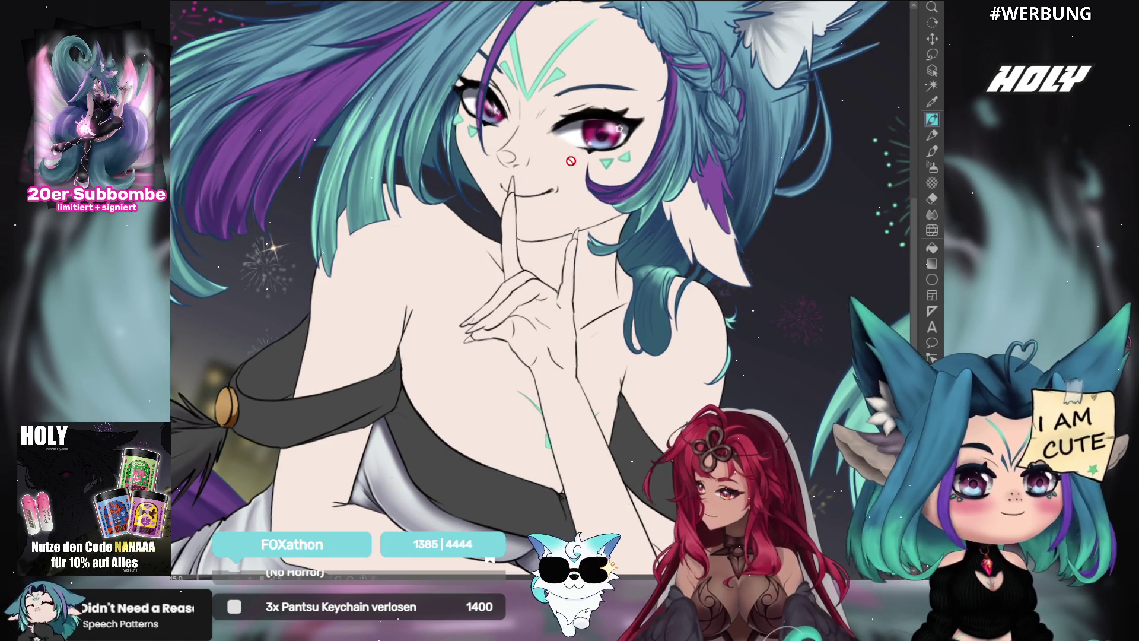
drag(658, 287, 652, 287)
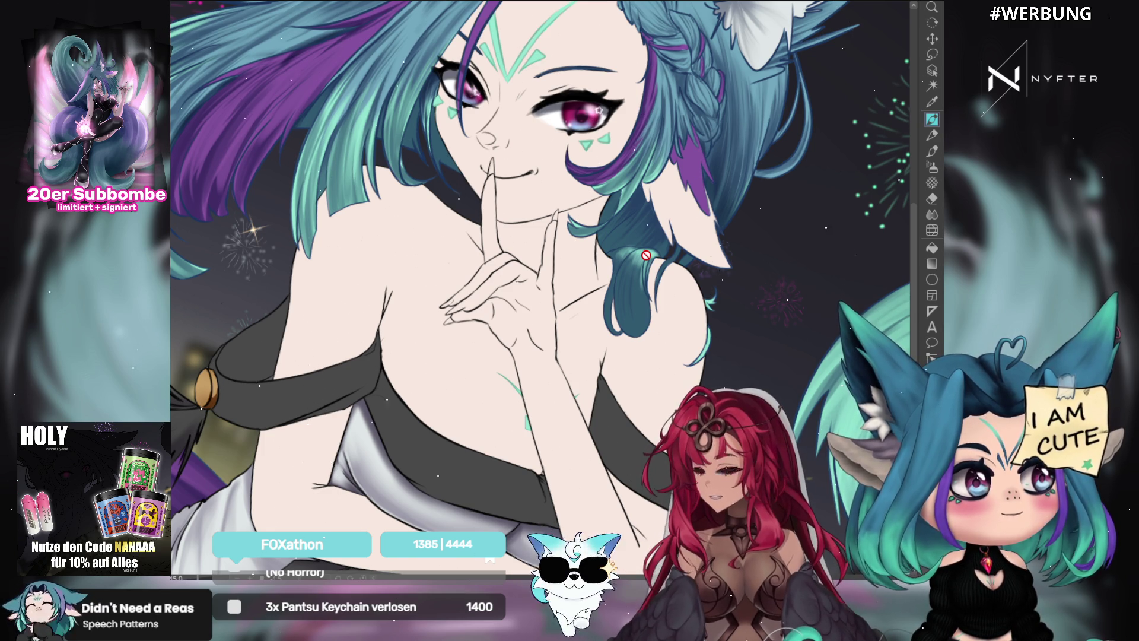
drag(605, 314, 596, 308)
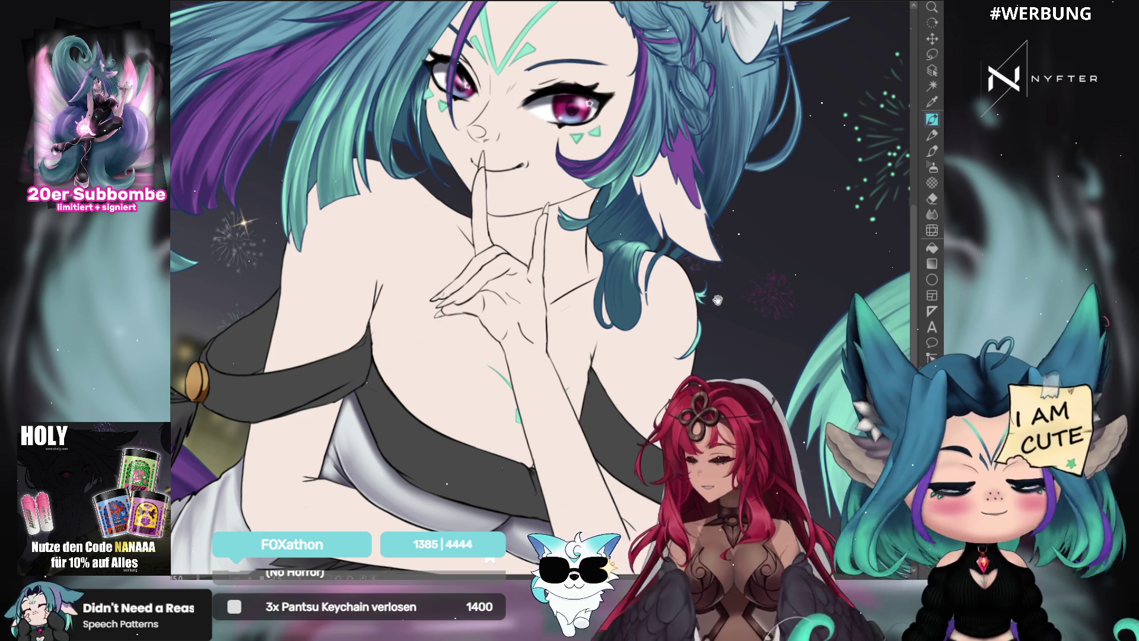
drag(576, 343, 632, 278)
mouse_move(772, 341)
mouse_down()
mouse_move(791, 369)
mouse_move(790, 407)
mouse_up()
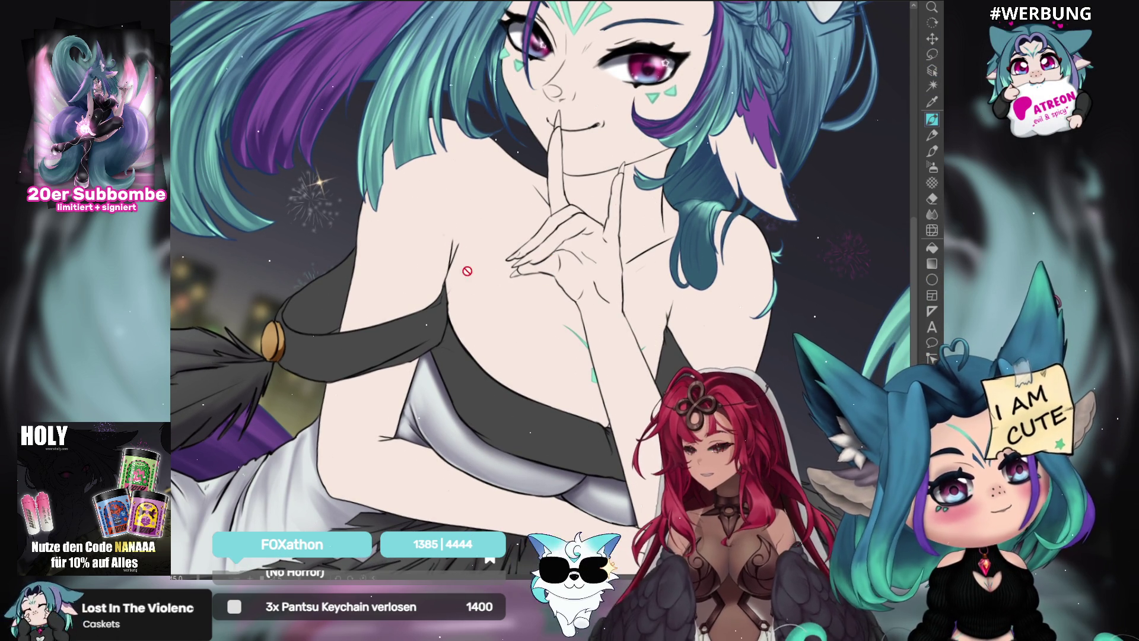
Toggle the hair colour adjustment to make the teal and purple hair more saturated.
drag(511, 355, 504, 357)
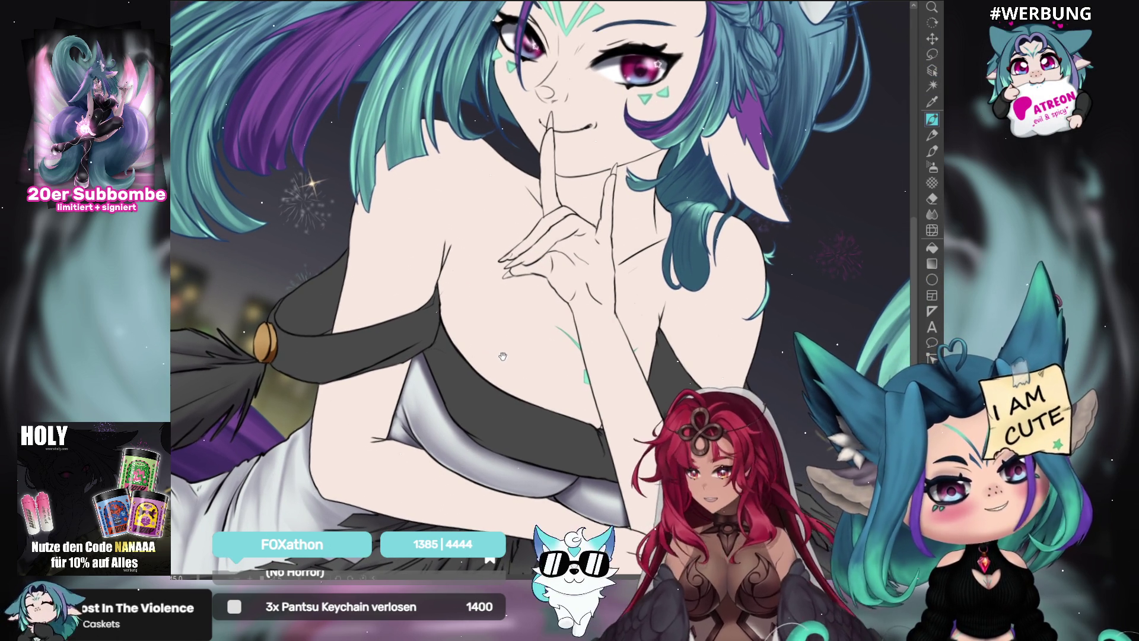
scroll(504, 357, down, 1)
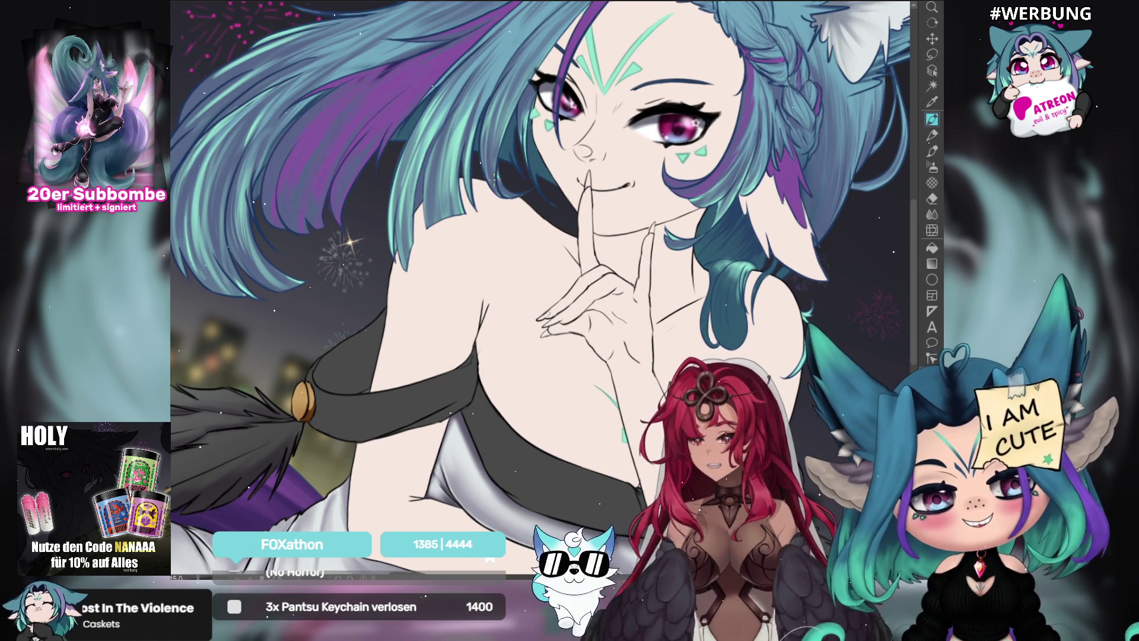
key(ctrl+z)
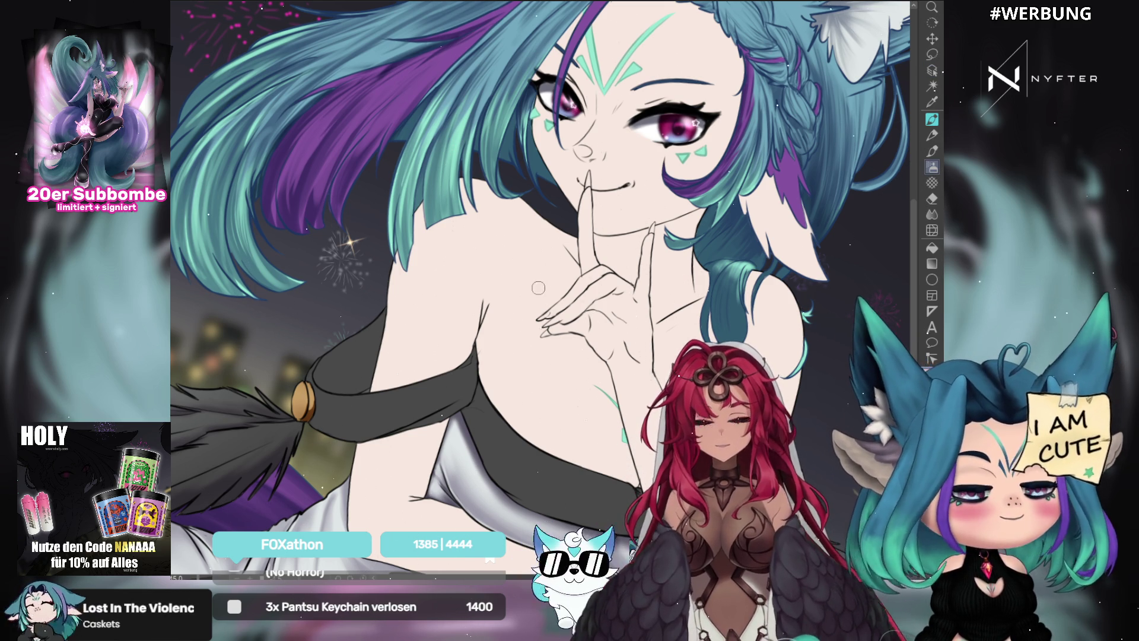
drag(540, 285, 524, 287)
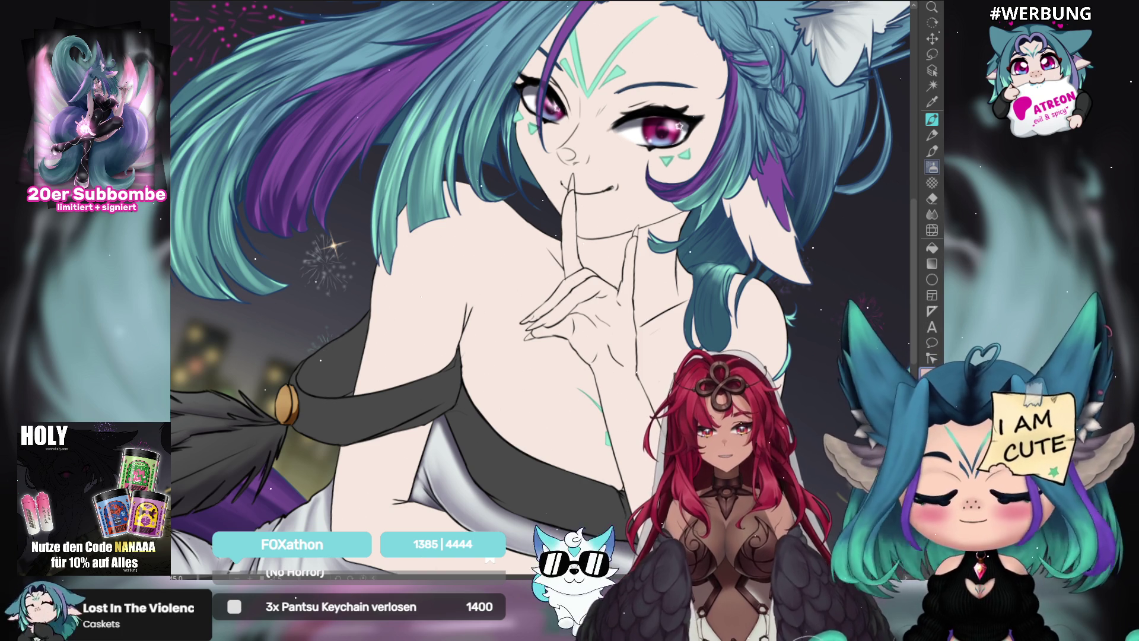
key(h)
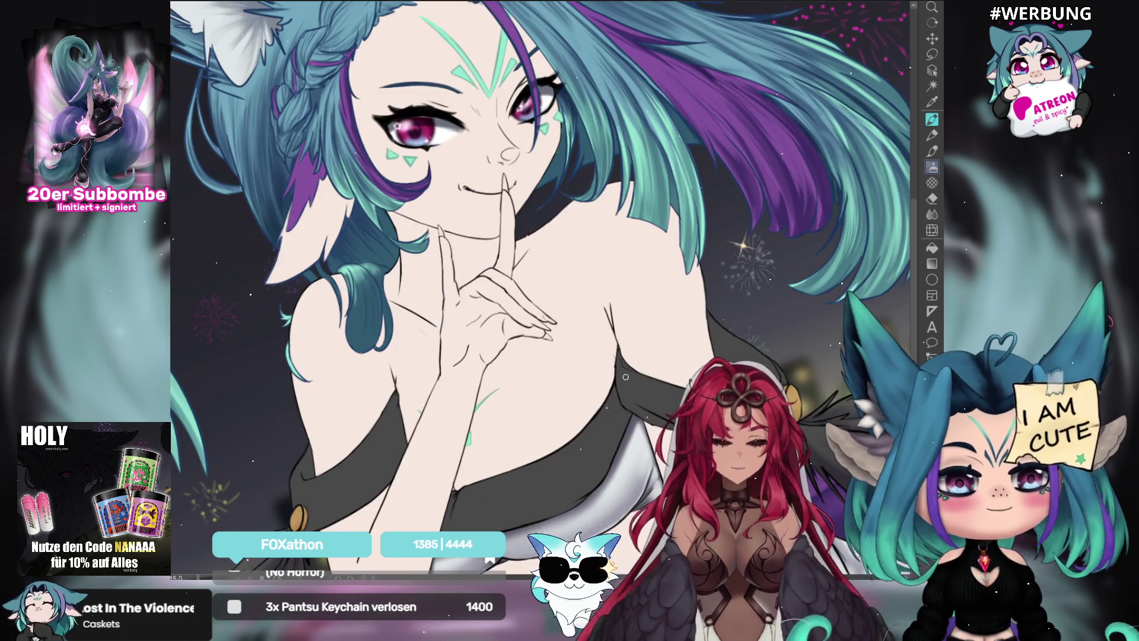
Airbrush deeper pink blush onto the chest just below the raised hand.
drag(697, 314, 724, 306)
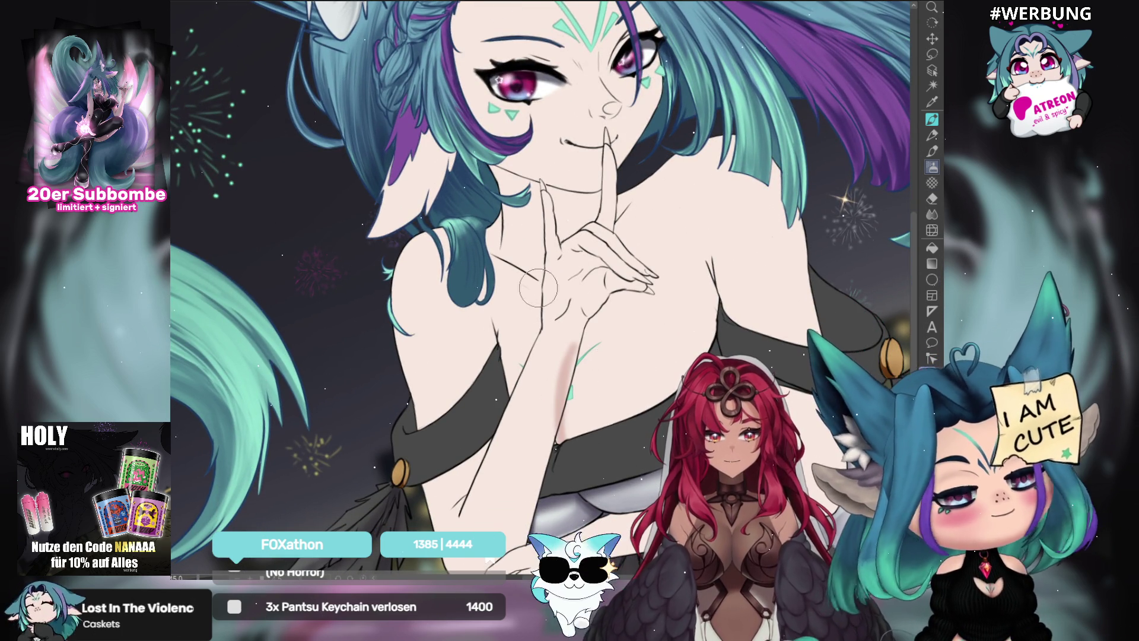
drag(567, 433, 567, 344)
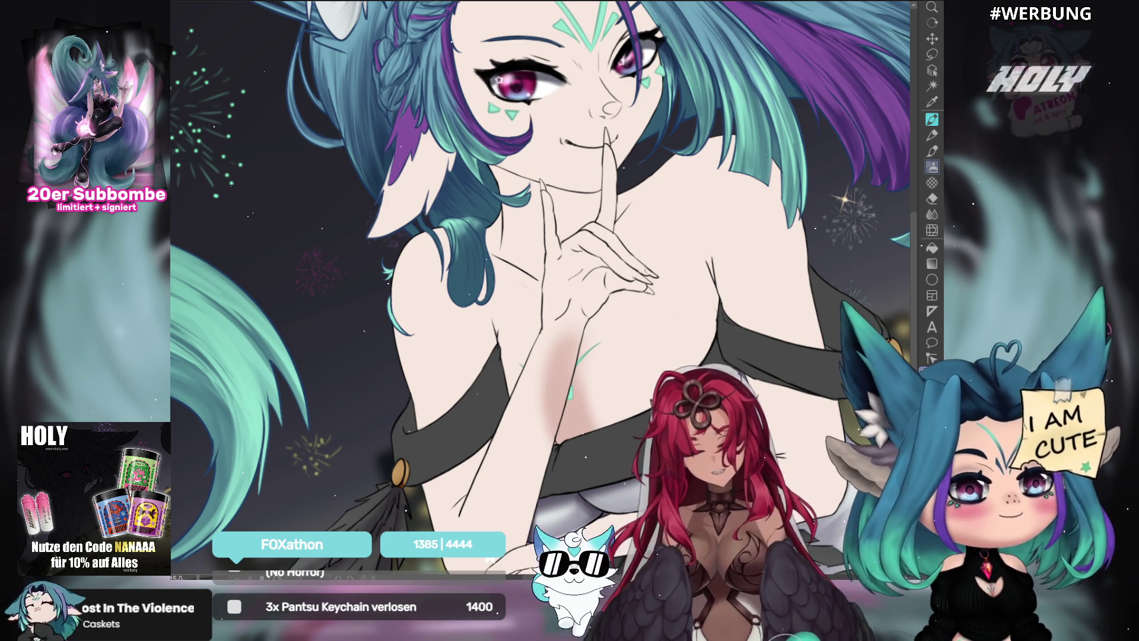
mouse_move(567, 356)
mouse_down()
mouse_move(572, 437)
mouse_move(606, 416)
mouse_up()
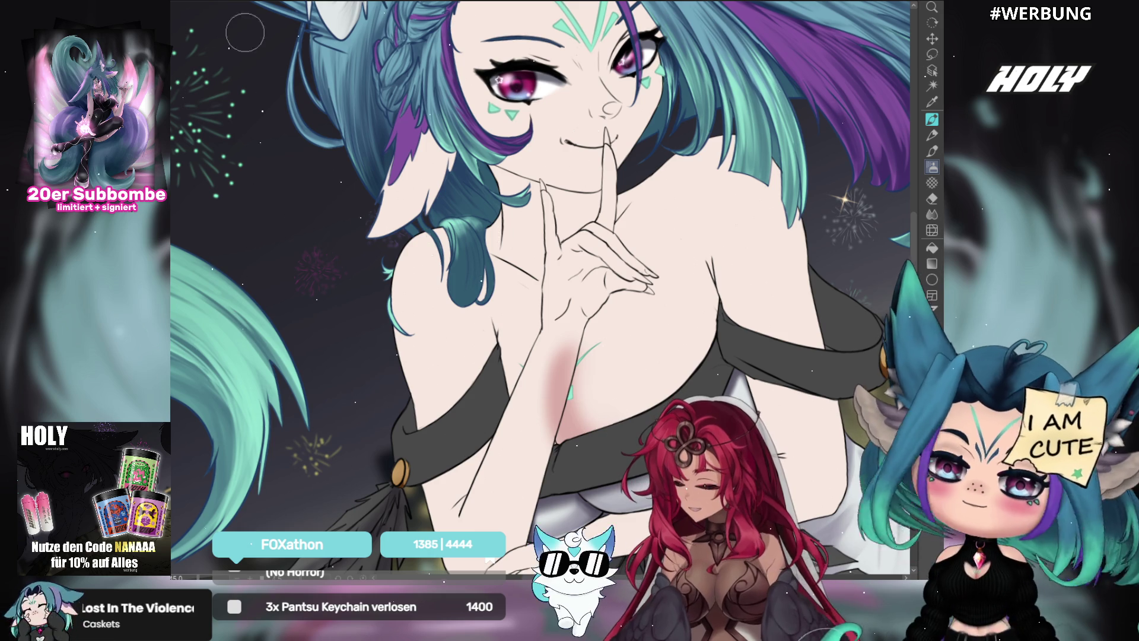
mouse_move(569, 435)
mouse_down()
mouse_move(496, 381)
mouse_move(511, 358)
mouse_move(493, 261)
mouse_up()
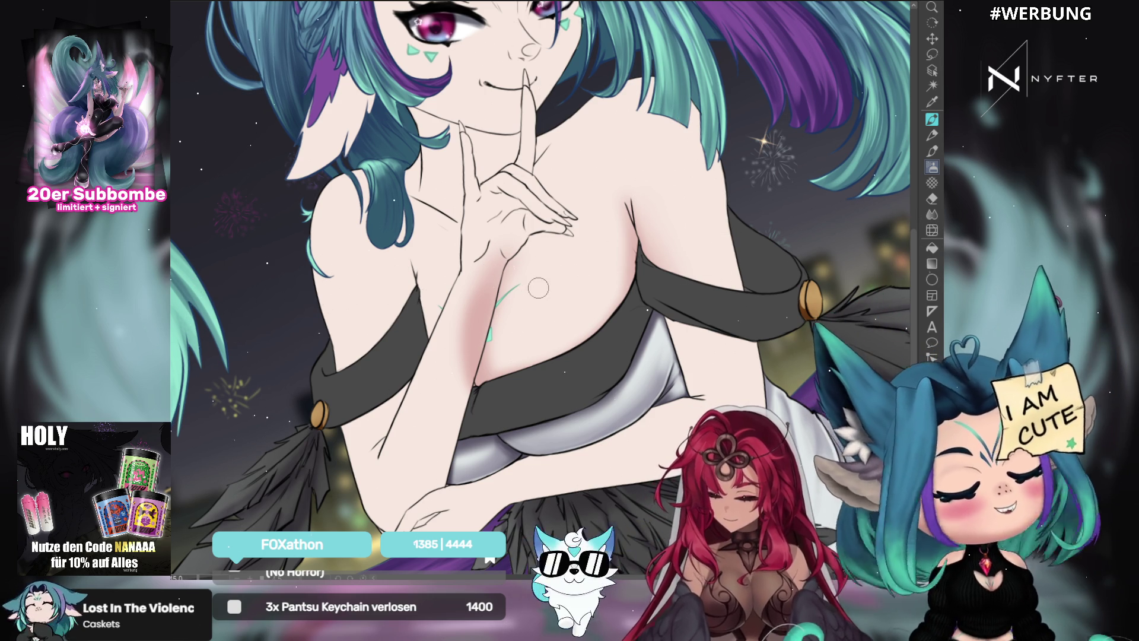
Airbrush a soft pink stroke along the arm's left edge, then shrink the brush.
drag(430, 356, 415, 277)
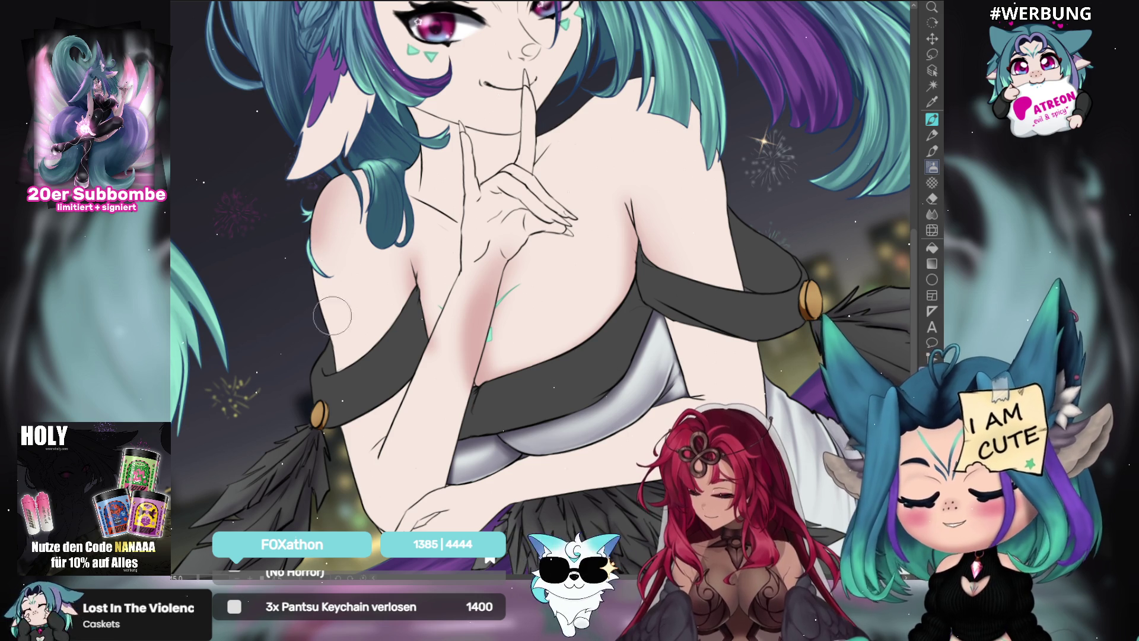
key(bracketleft)
key(bracketleft)
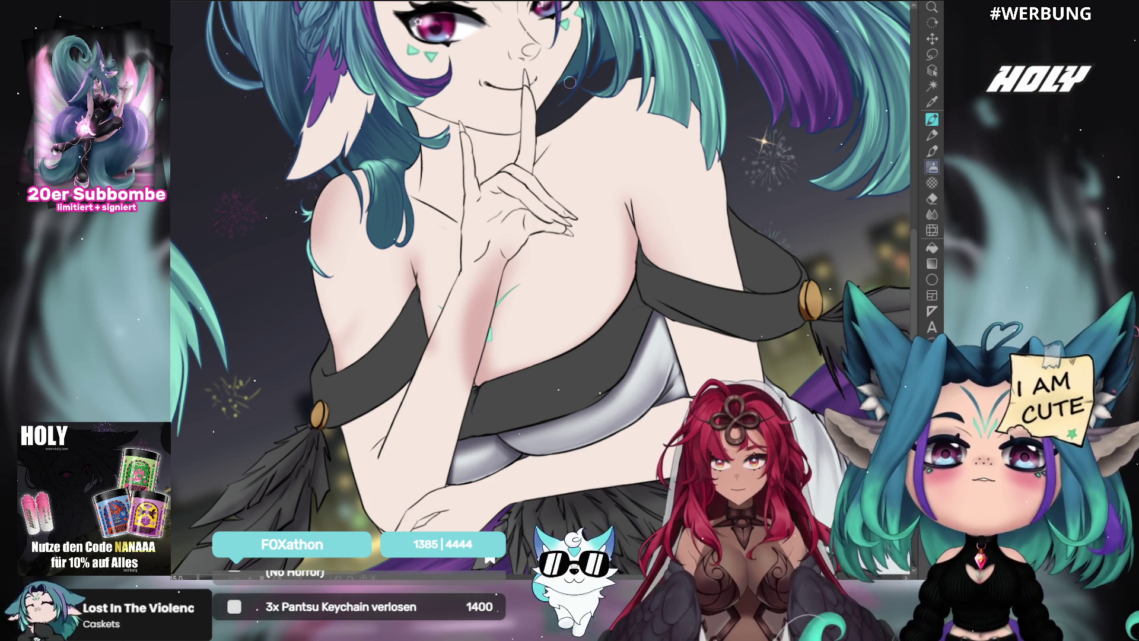
scroll(419, 234, down, 2)
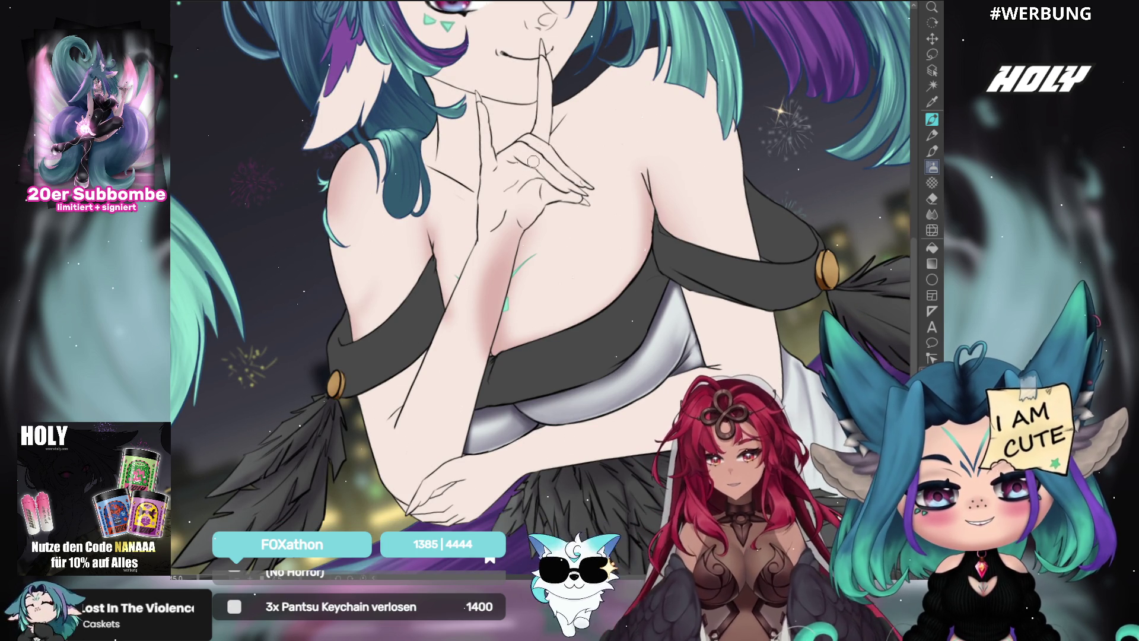
scroll(538, 288, up, 4)
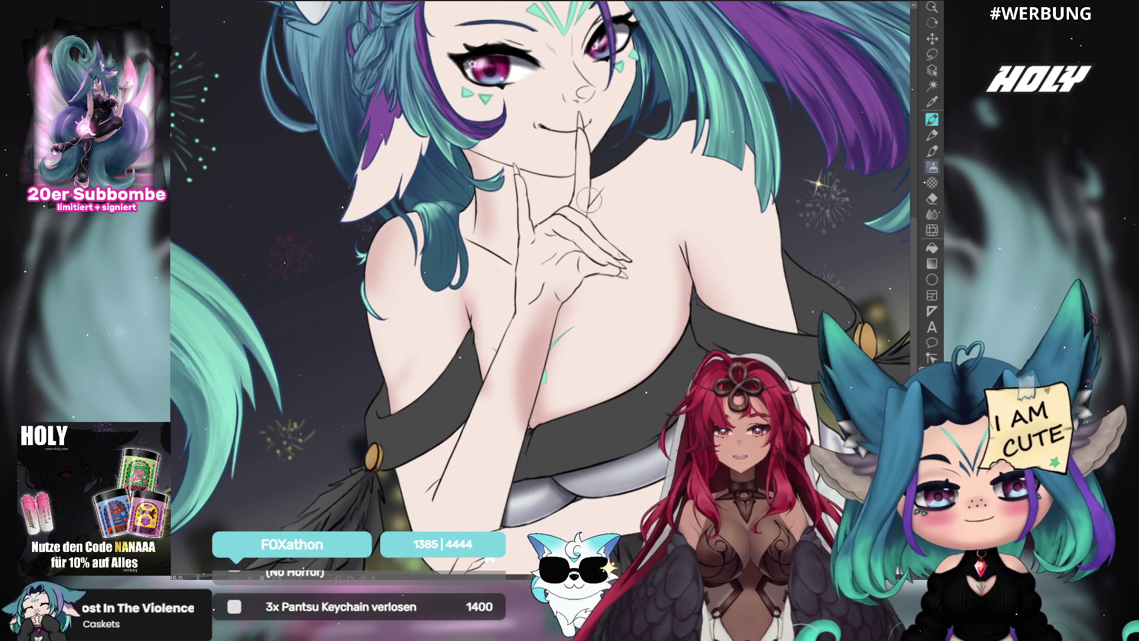
key(h)
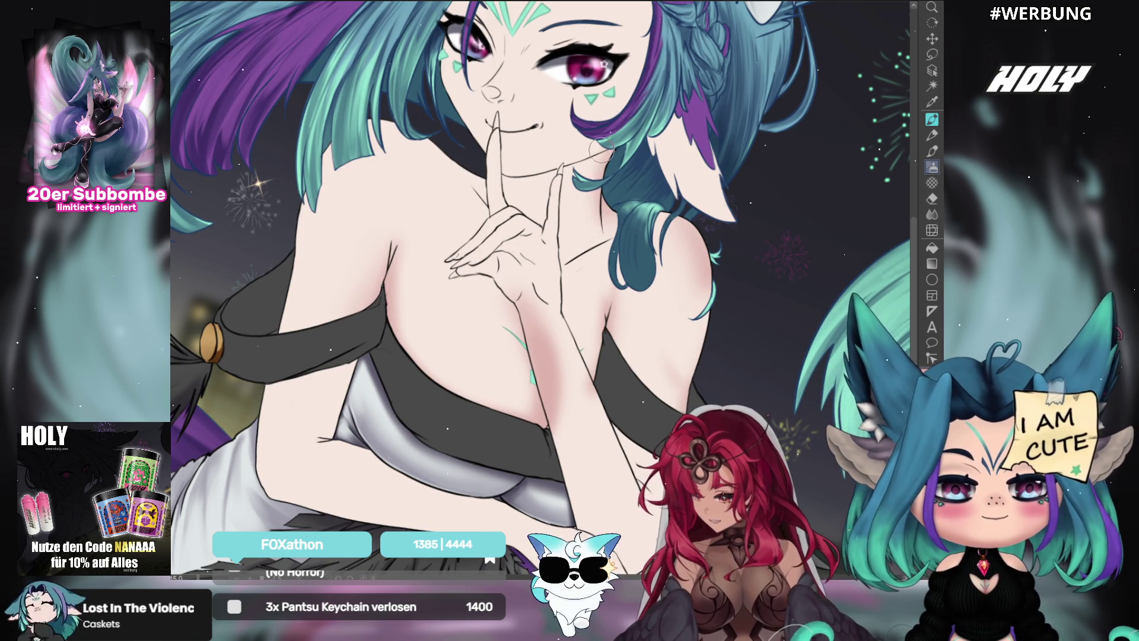
drag(637, 226, 634, 257)
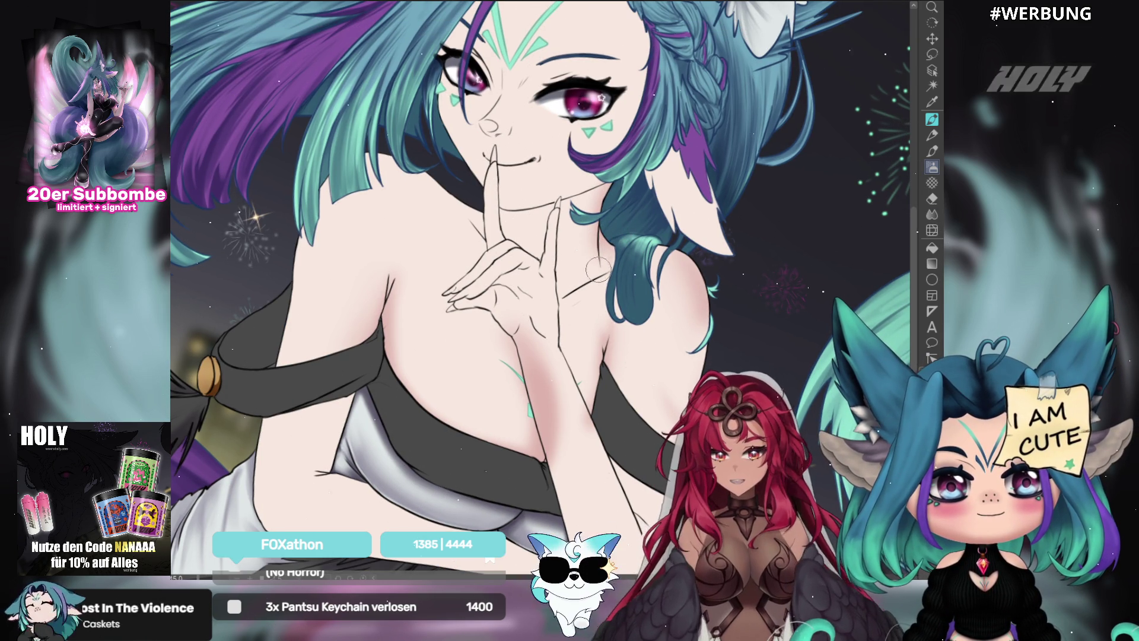
key(h)
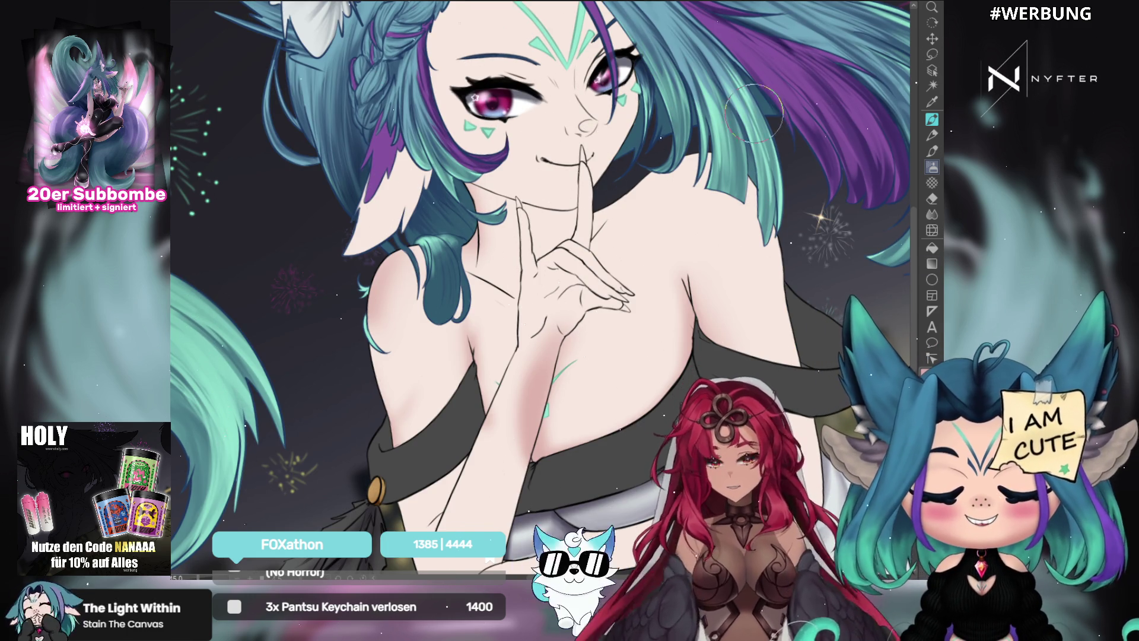
drag(476, 196, 931, 168)
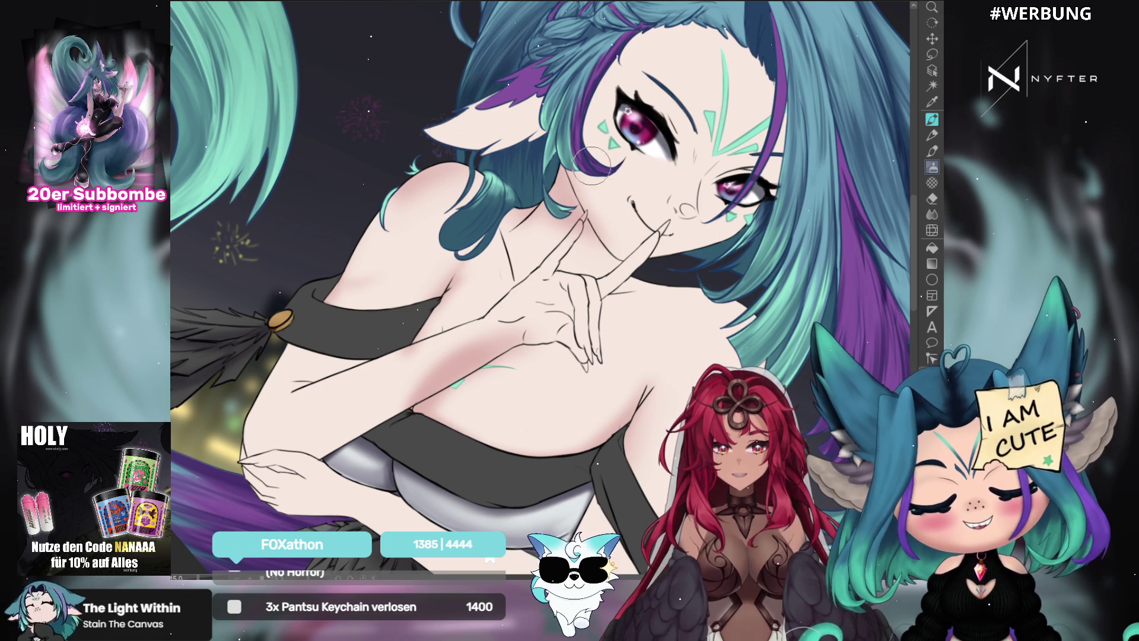
drag(809, 329, 932, 168)
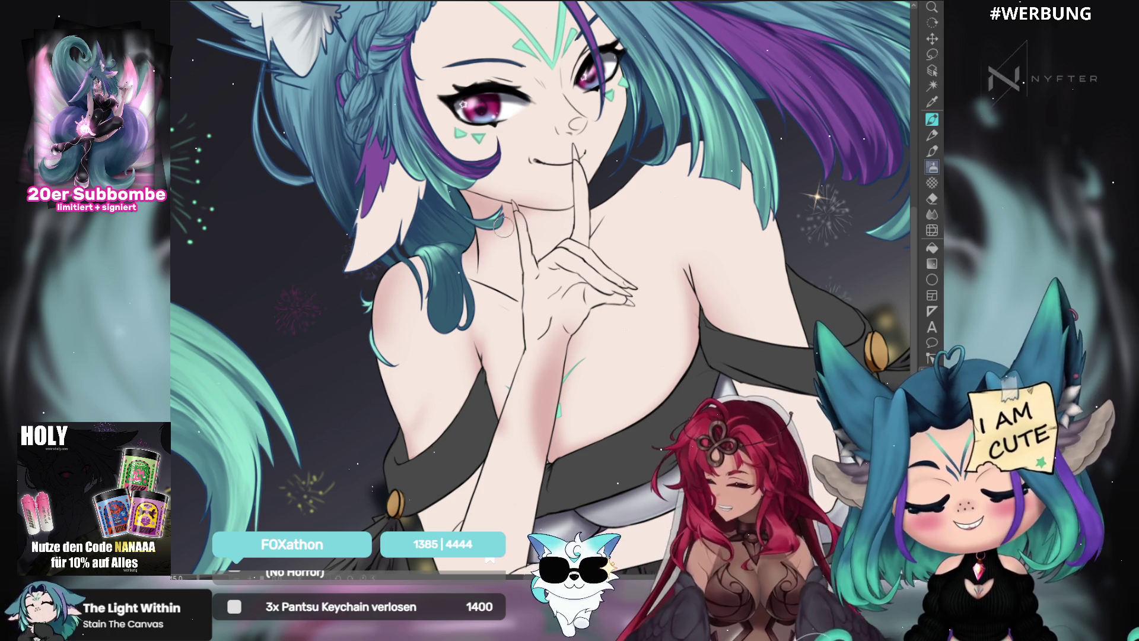
key(bracketright)
key(bracketleft)
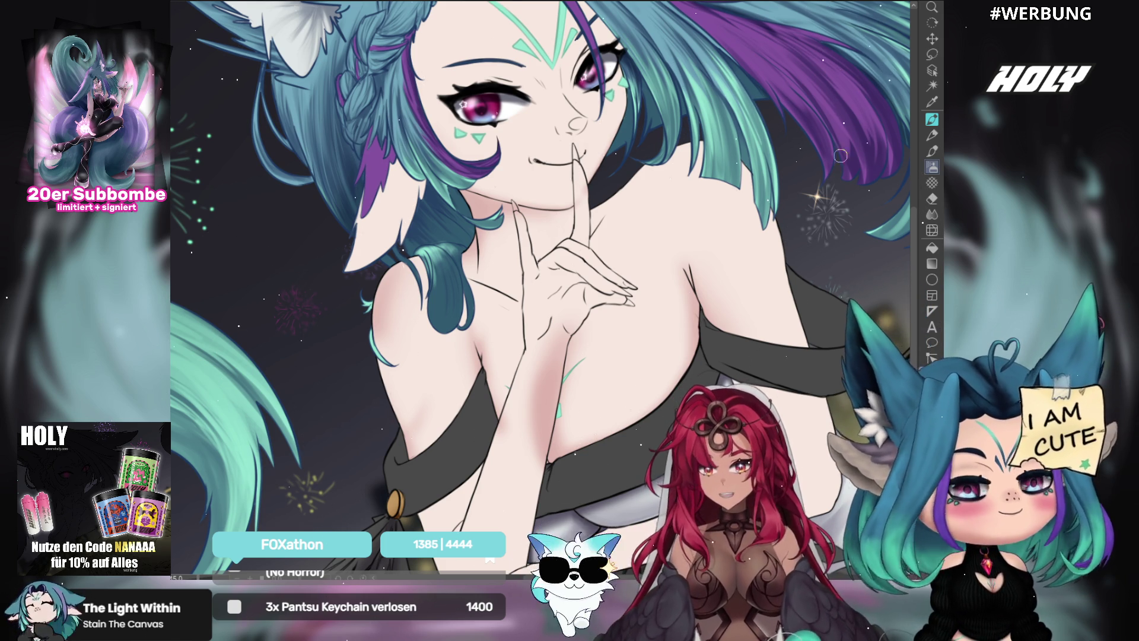
scroll(539, 287, up, 3)
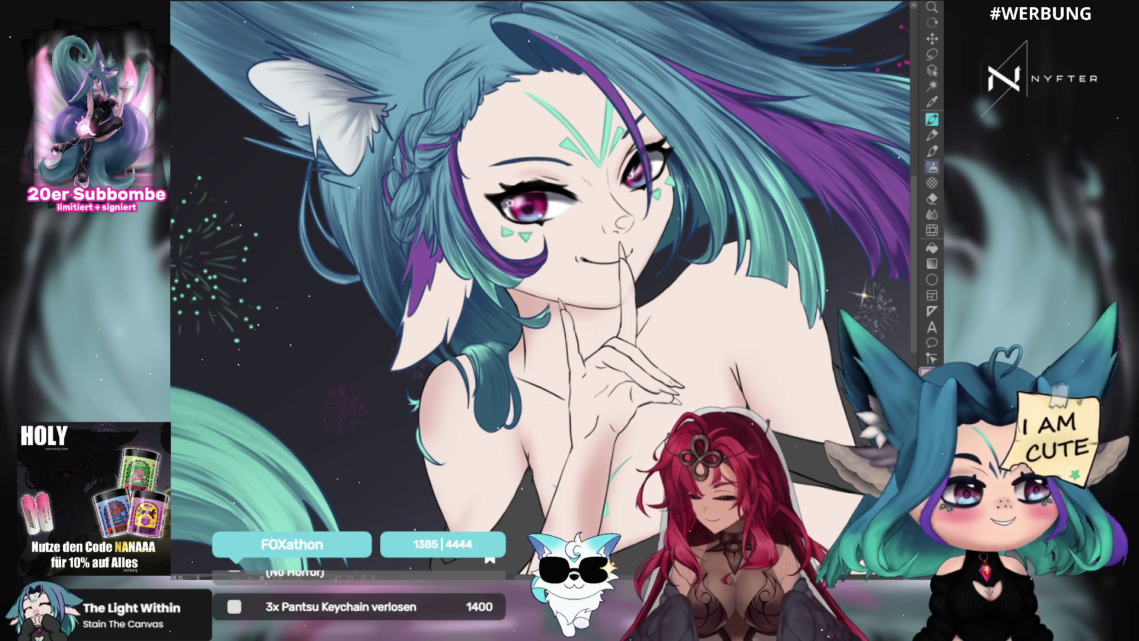
Dab a soft pink blush onto the tip of the nose with the airbrush.
key(h)
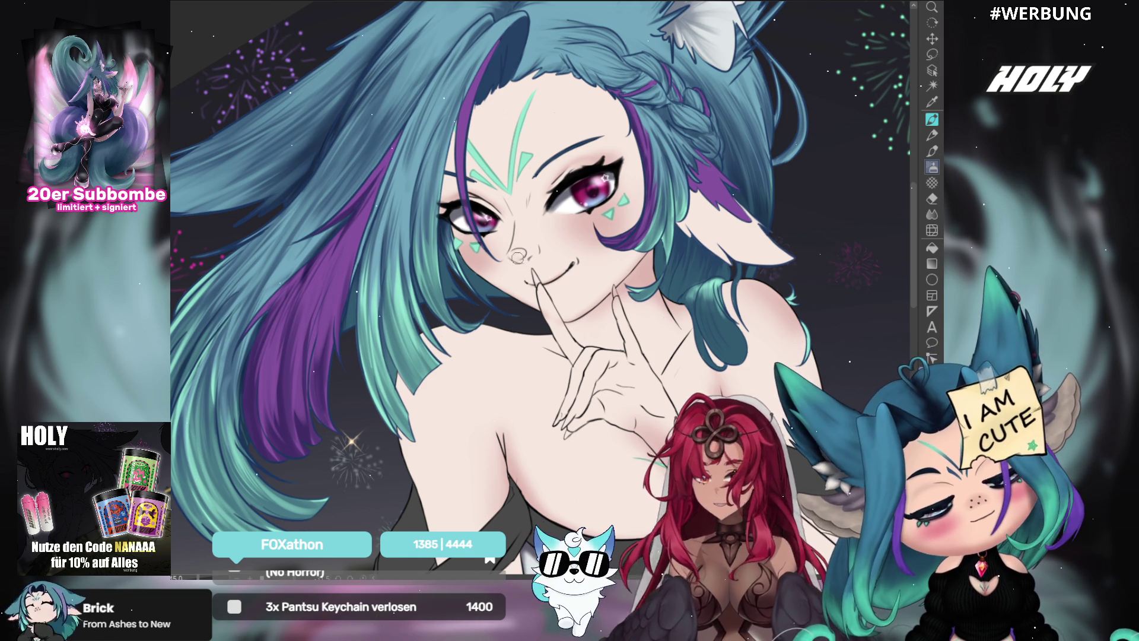
drag(521, 252, 520, 257)
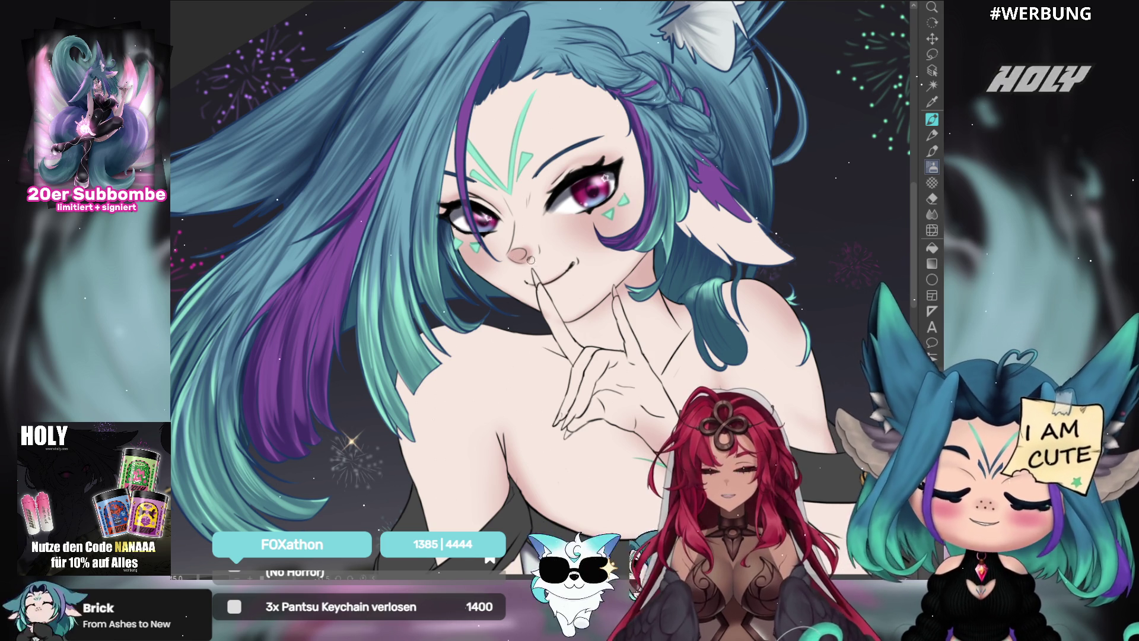
key(bracketright)
key(bracketleft)
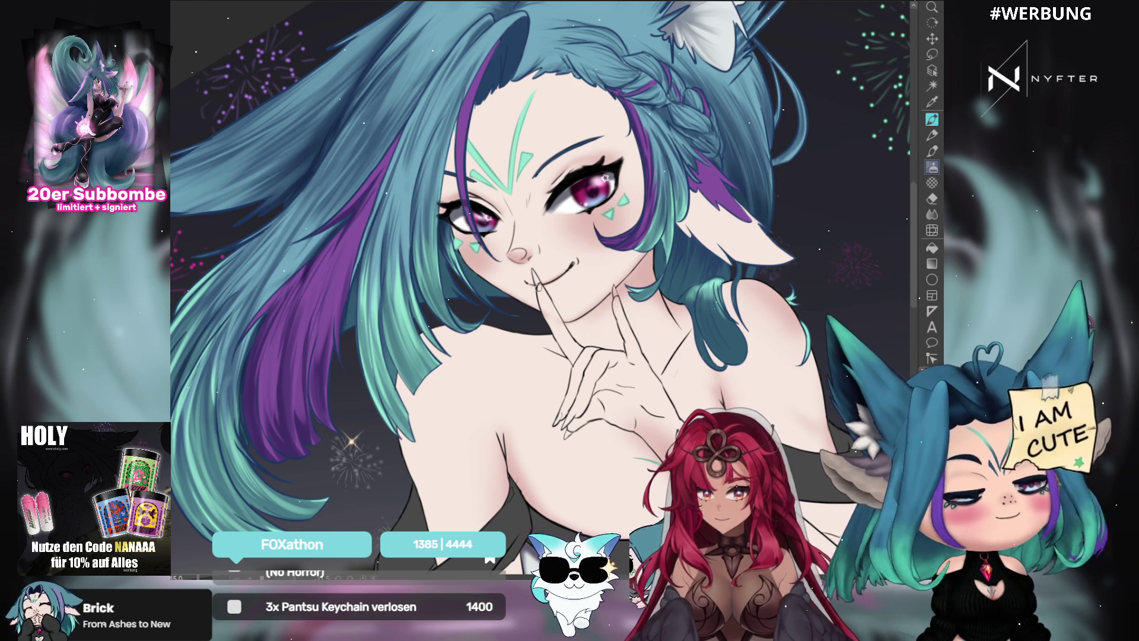
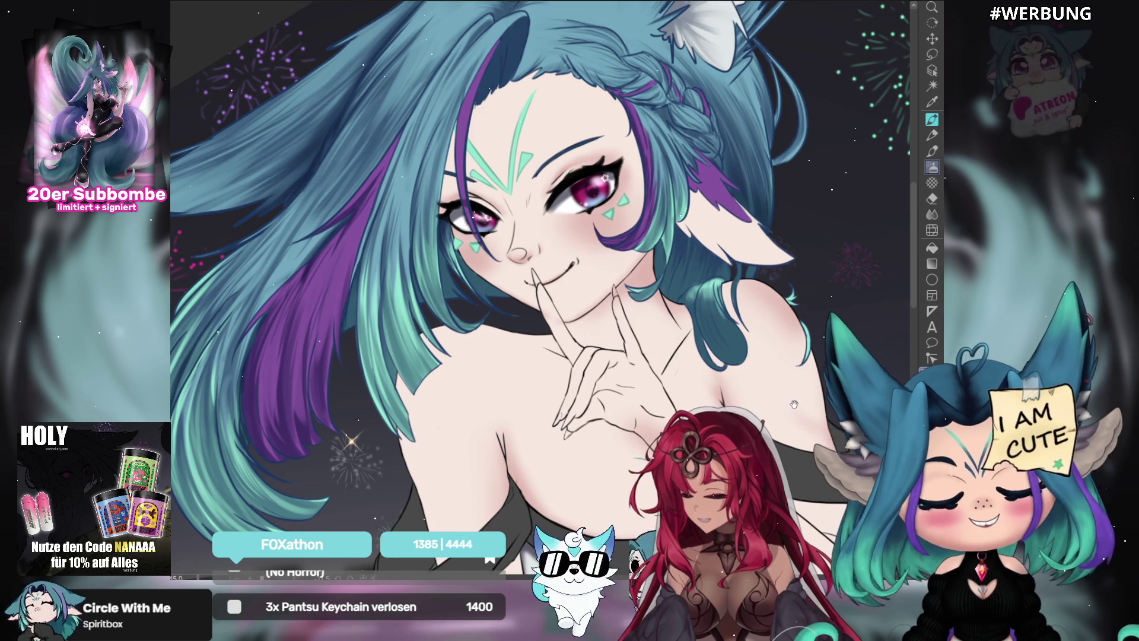
Mirror the canvas view with the H shortcut to check the fox-girl's face and hair.
scroll(586, 308, down, 2)
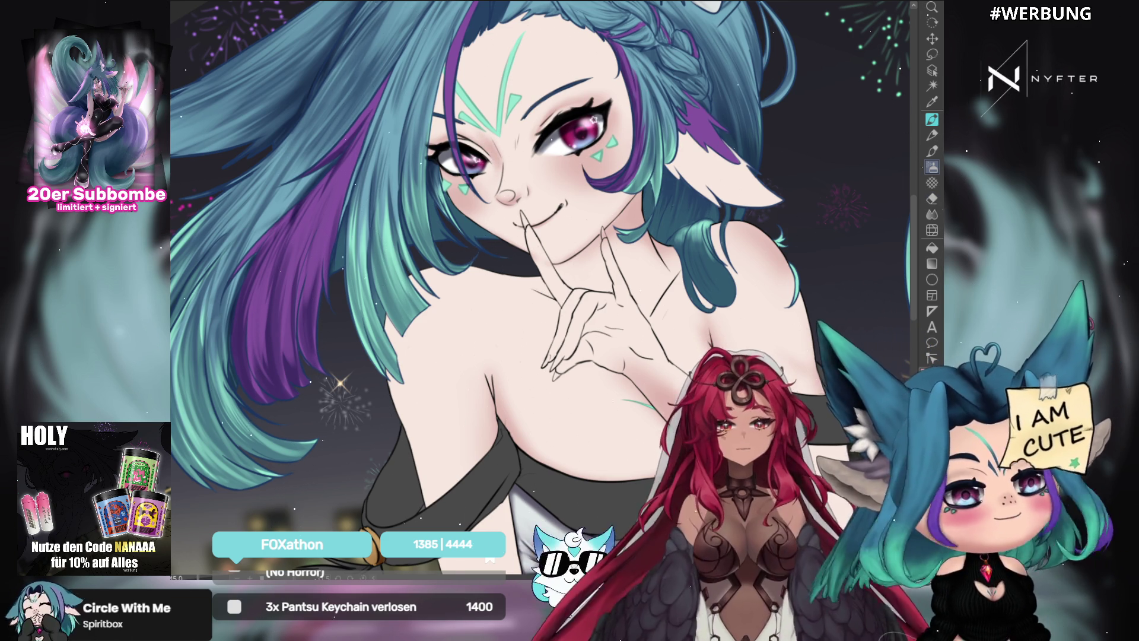
key(h)
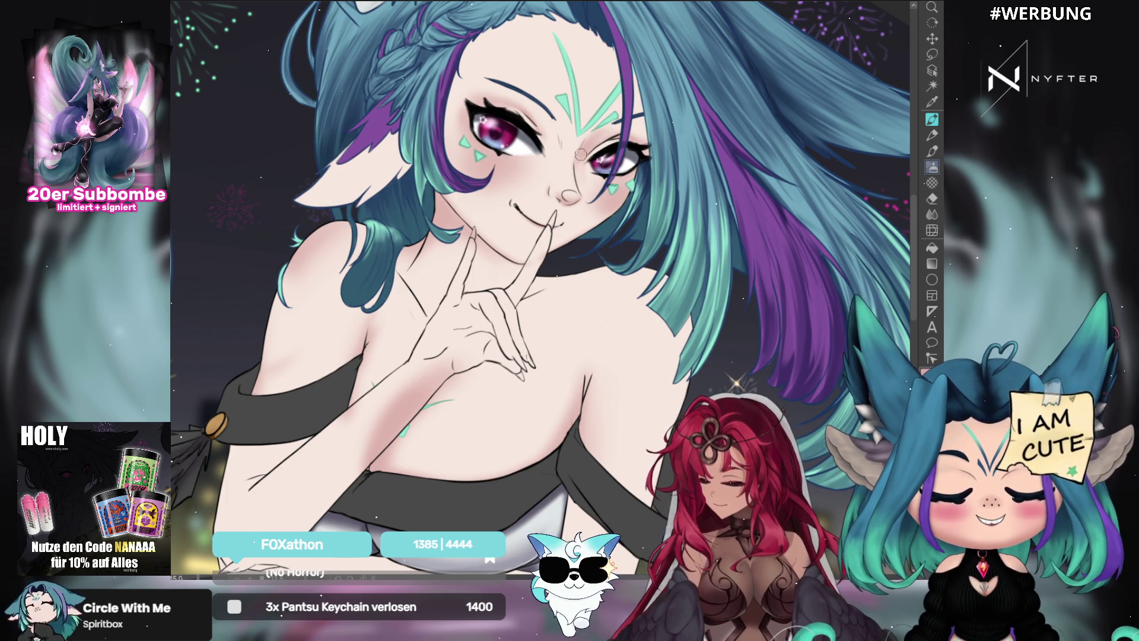
drag(629, 157, 596, 202)
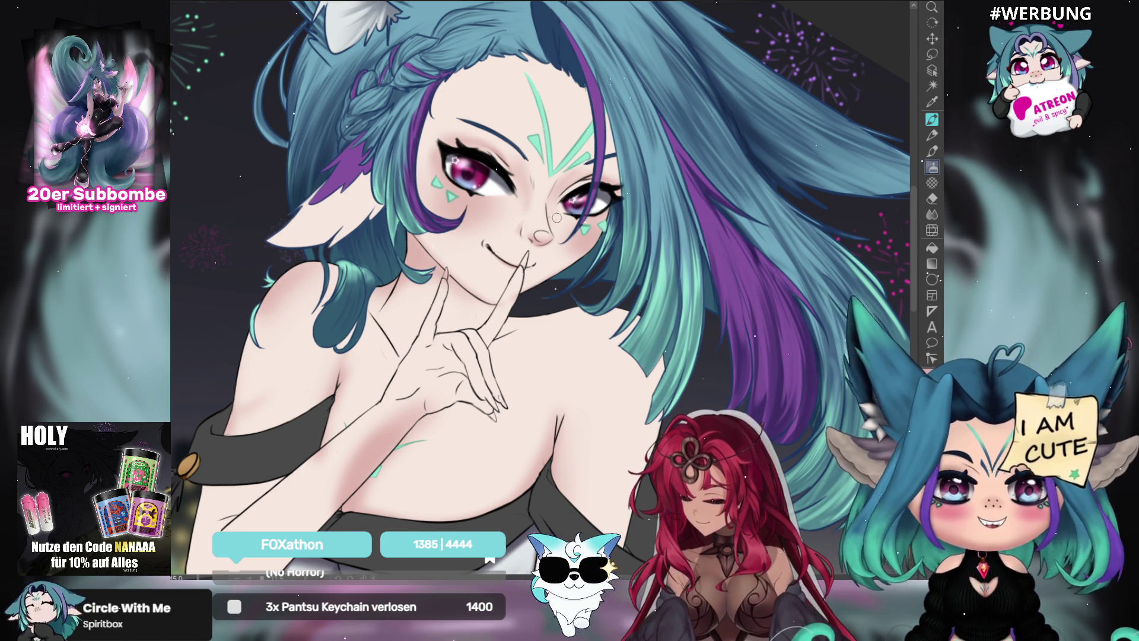
Rotate the view upright, unflip it with H, and tilt it for painting the cheeks.
drag(719, 337, 683, 285)
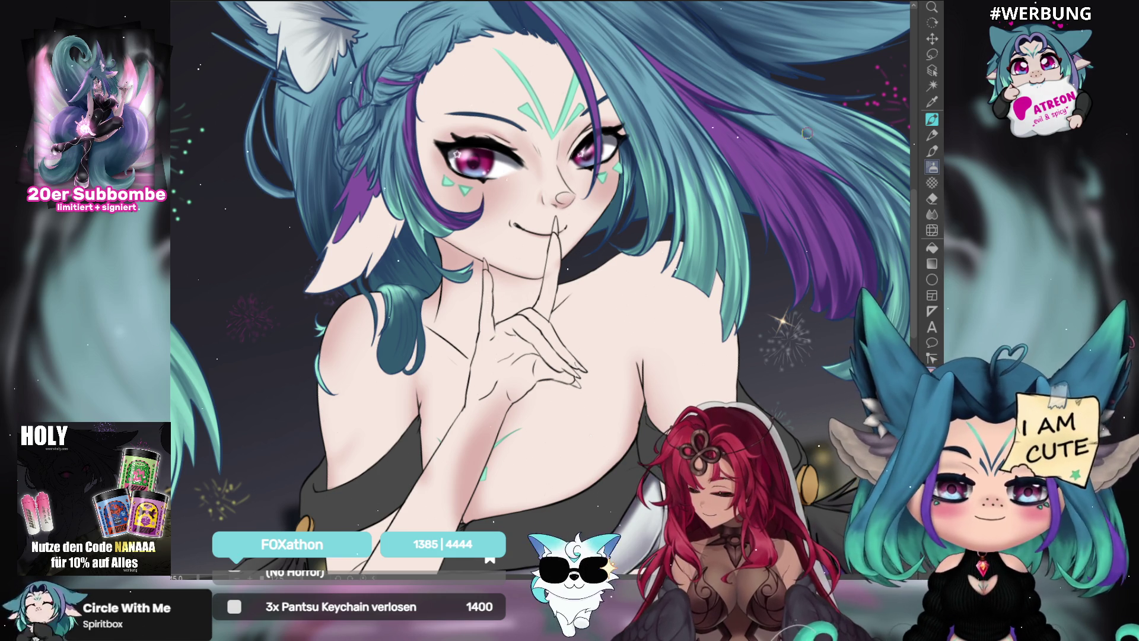
key(h)
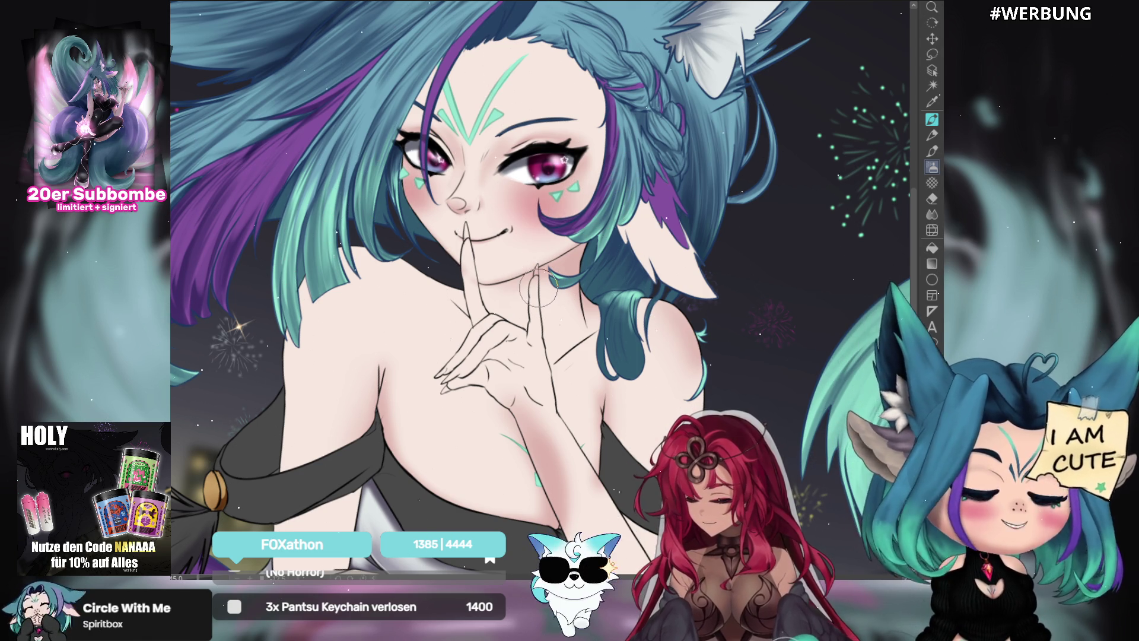
mouse_move(538, 289)
mouse_down()
mouse_move(755, 212)
mouse_move(490, 240)
mouse_up()
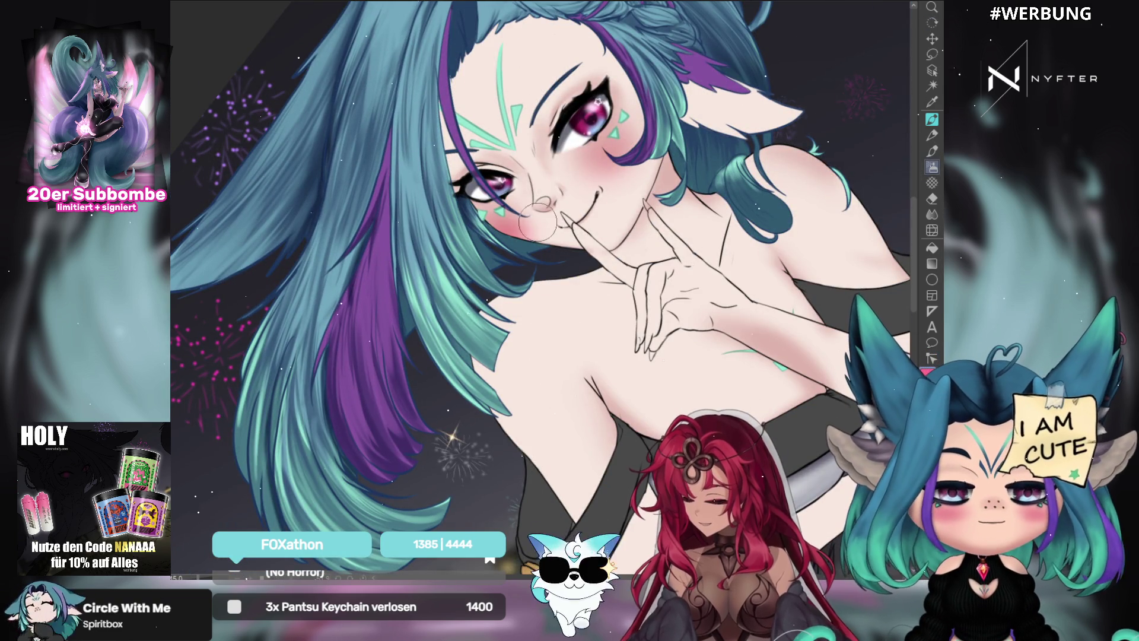
Airbrush deeper pink blush onto both cheeks, then rotate the view upright and pan left.
drag(569, 172, 623, 151)
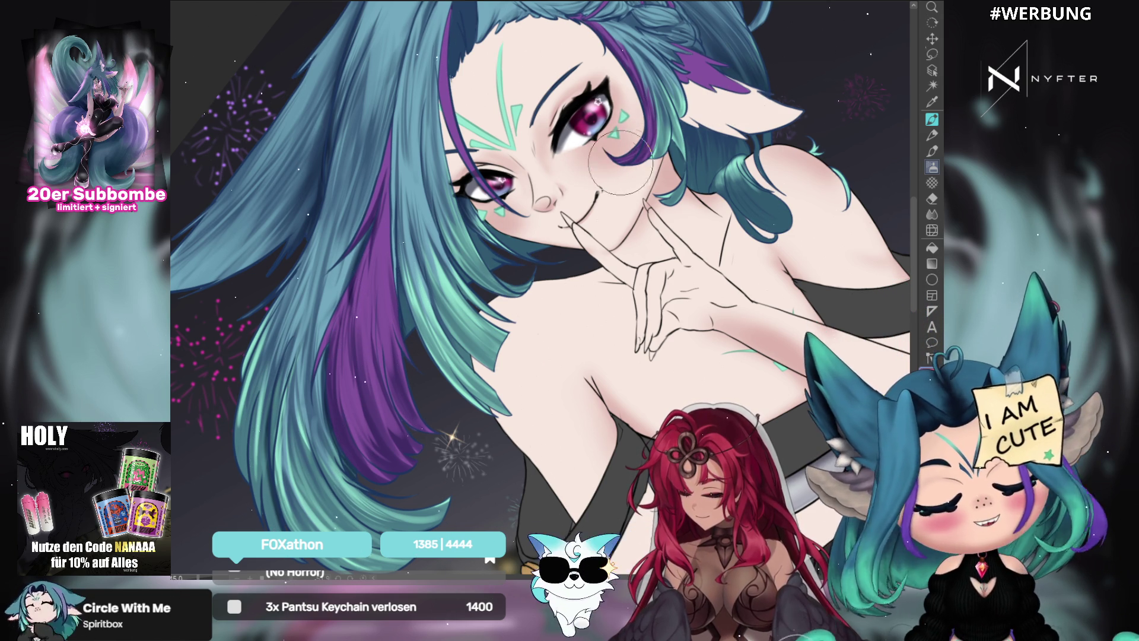
drag(625, 161, 612, 167)
drag(535, 216, 508, 235)
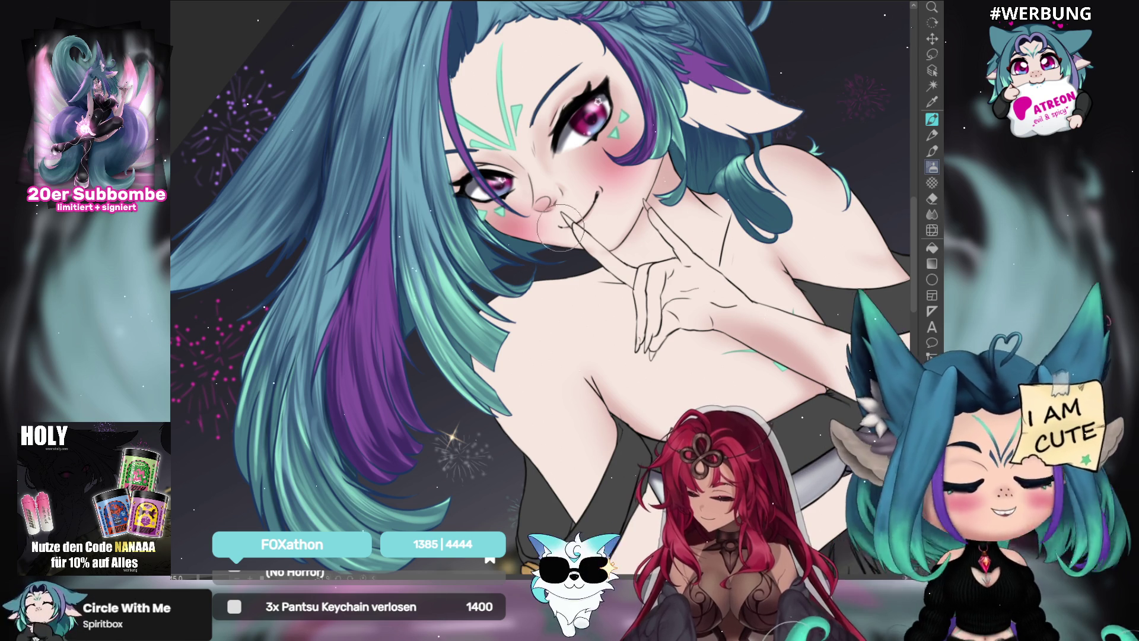
drag(538, 288, 593, 207)
drag(860, 404, 768, 391)
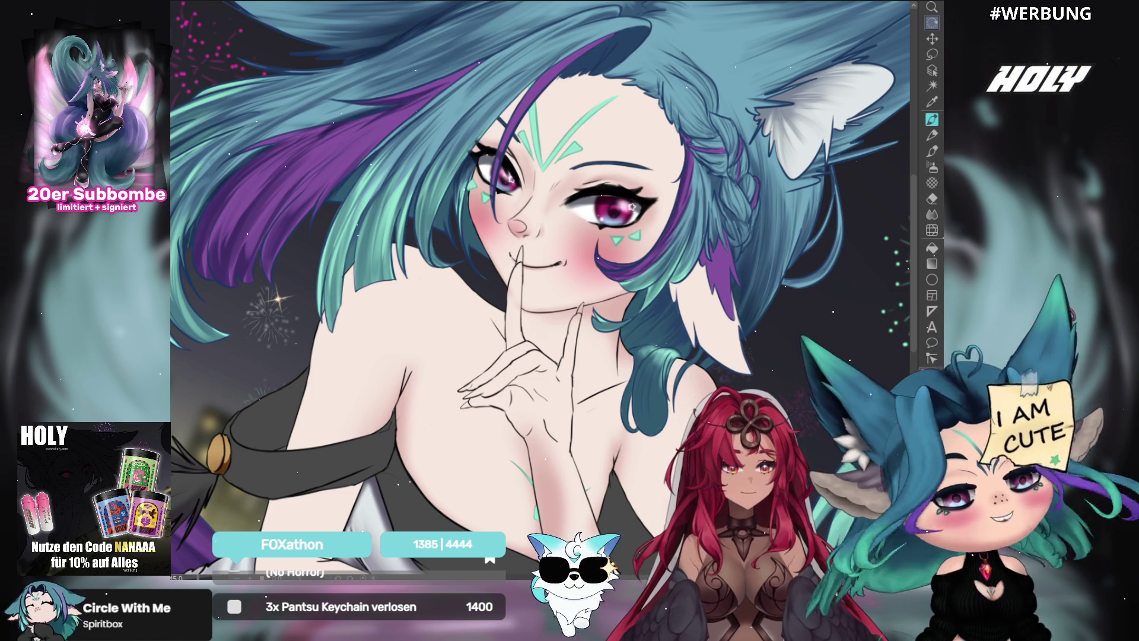
click(933, 169)
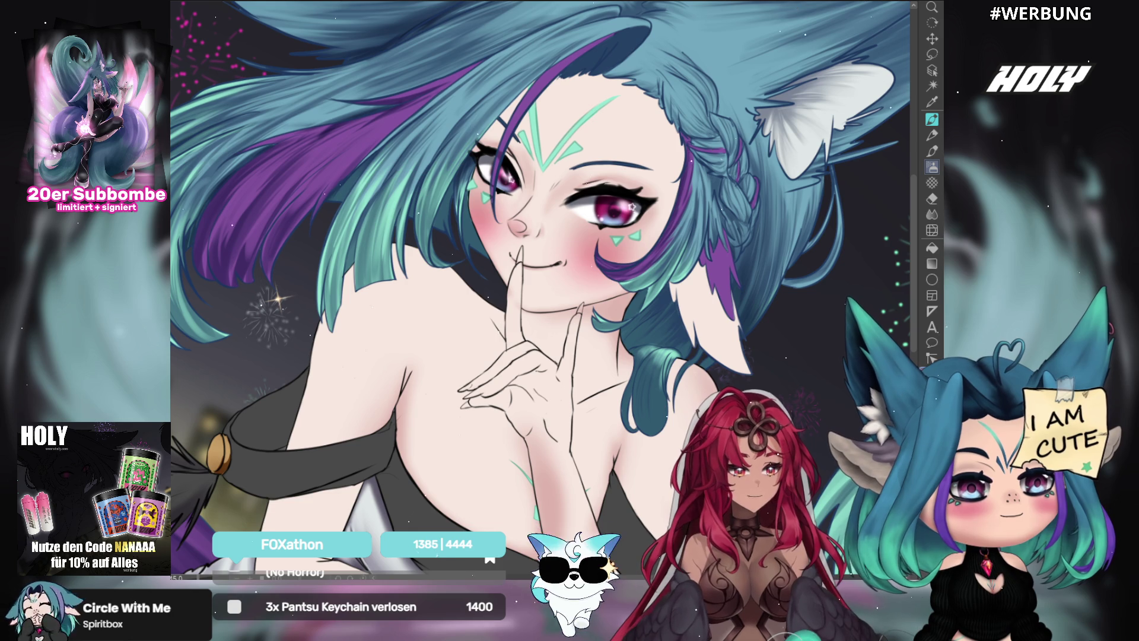
drag(597, 137, 662, 134)
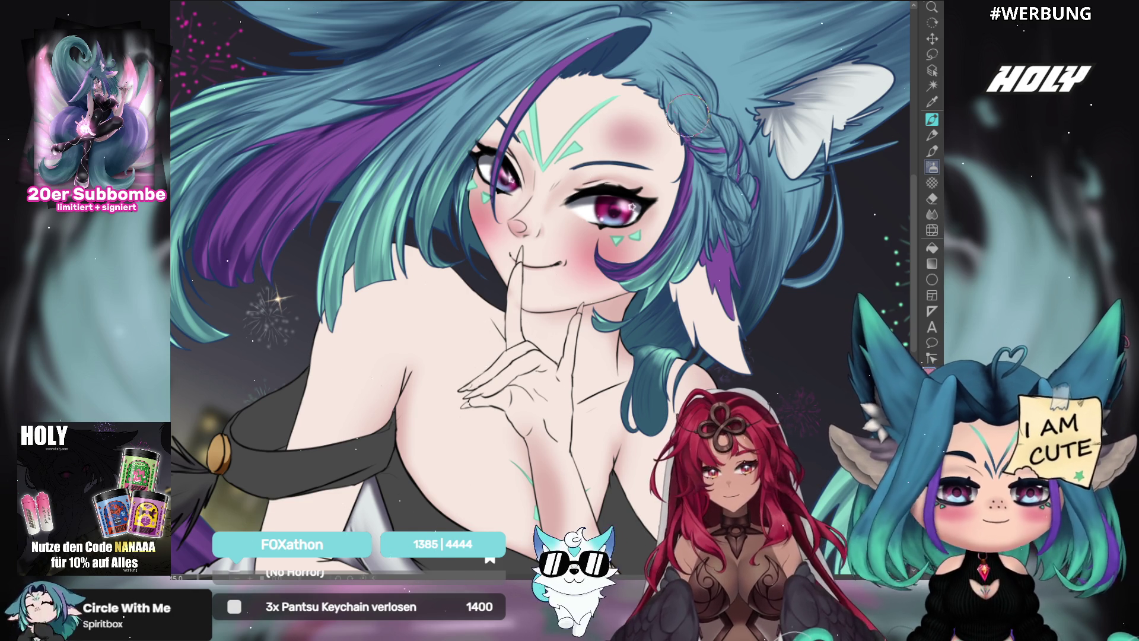
key(ctrl+z)
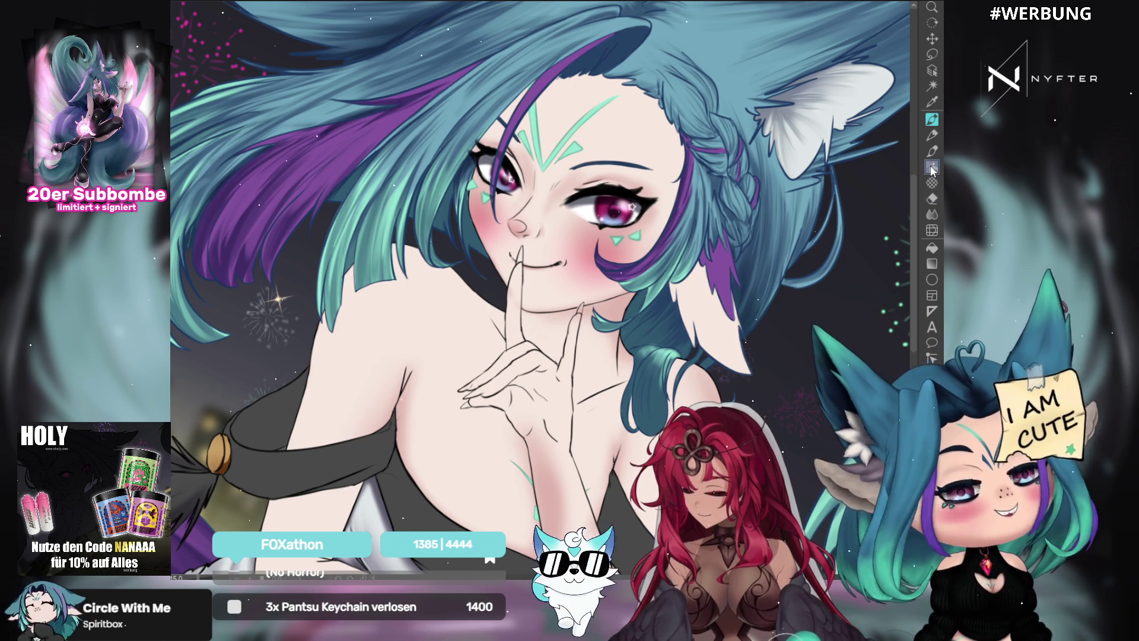
click(937, 230)
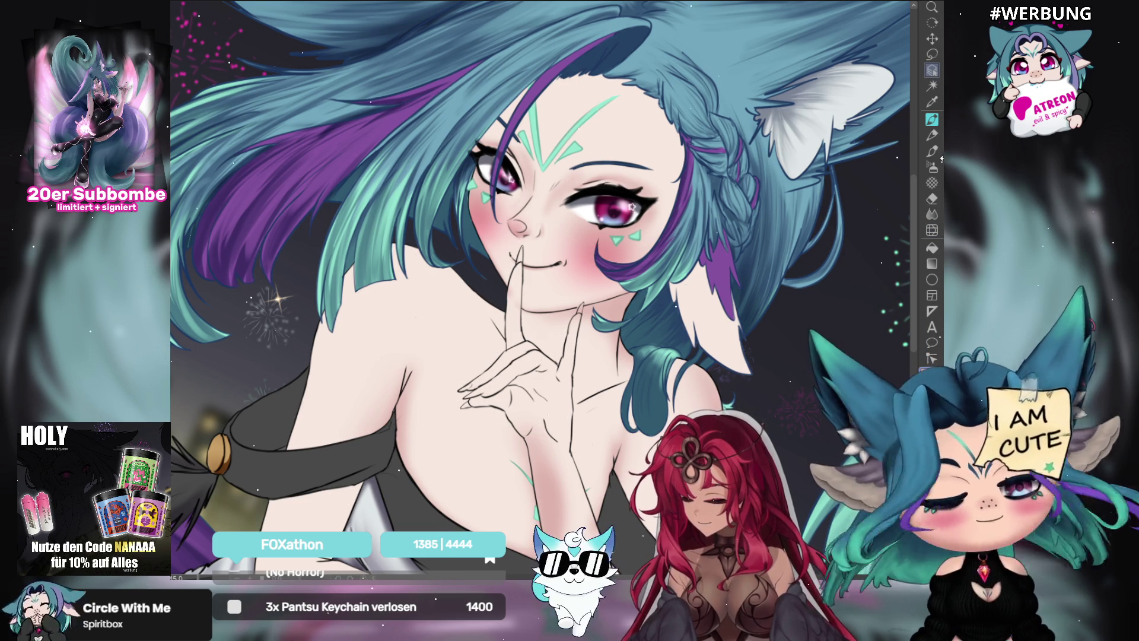
Pan between the dress and face, then mirror the view with H to check torso proportions.
drag(807, 395, 872, 285)
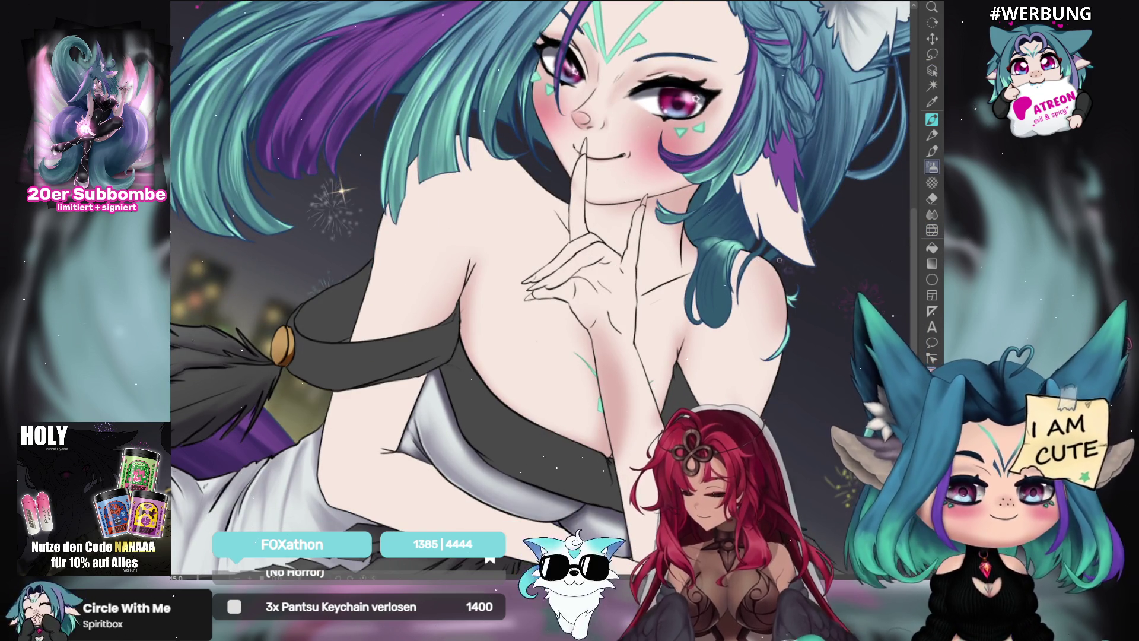
drag(779, 259, 690, 369)
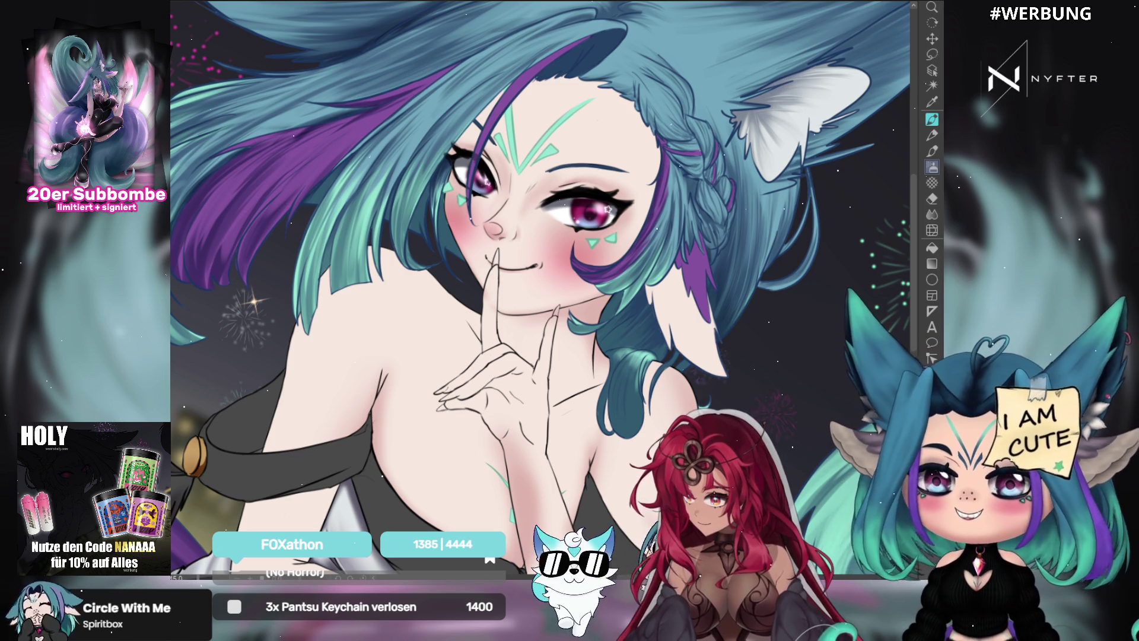
drag(622, 296, 778, 99)
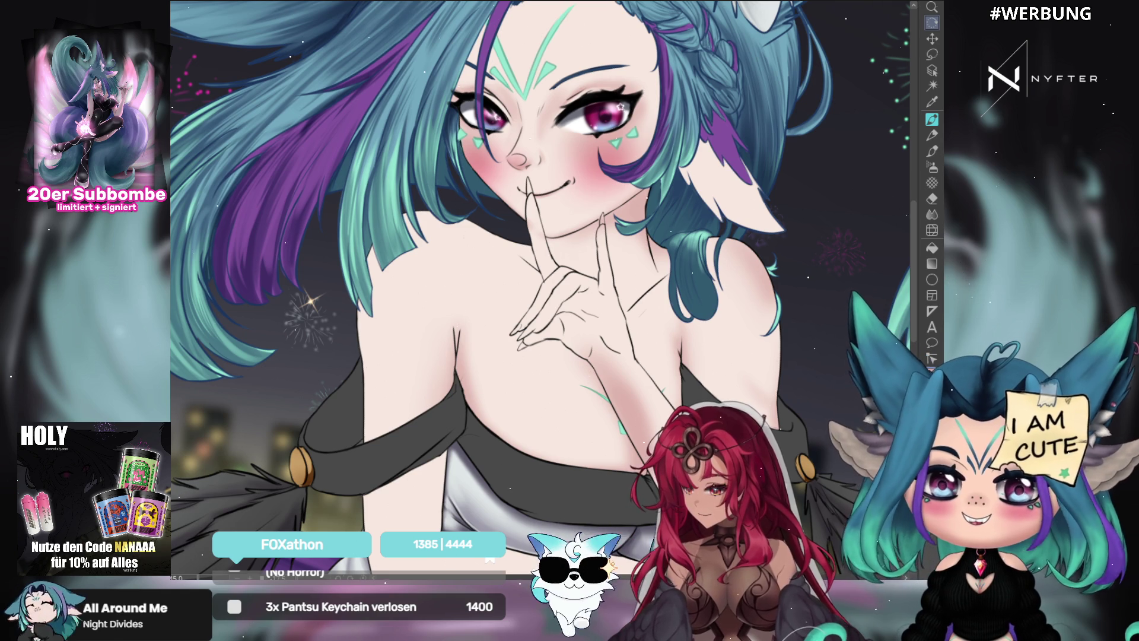
drag(686, 391, 693, 347)
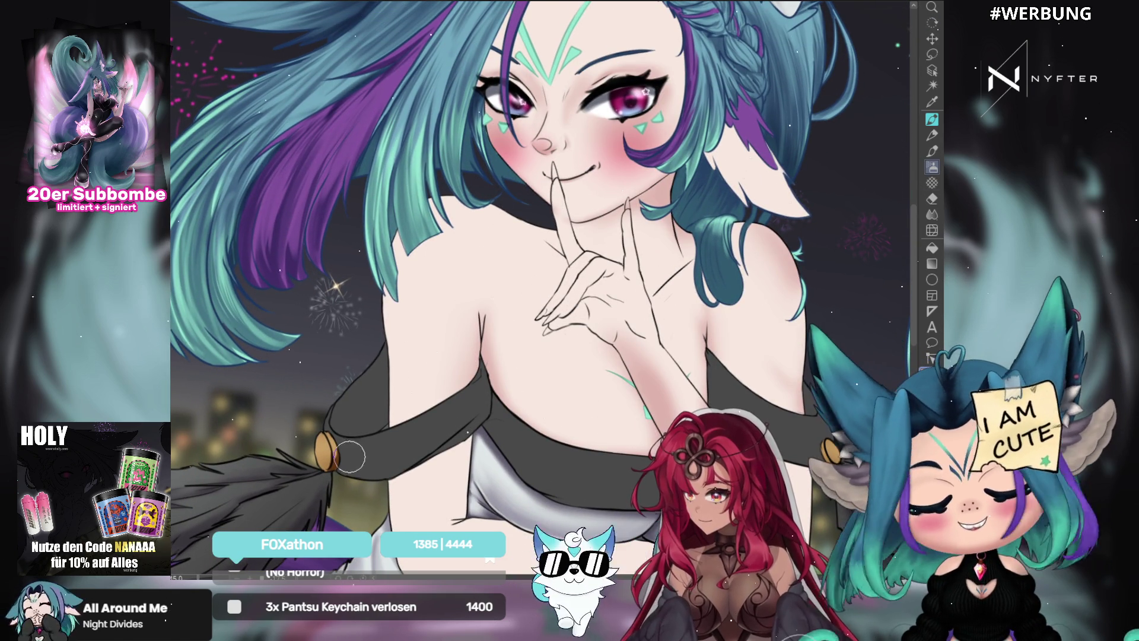
key(h)
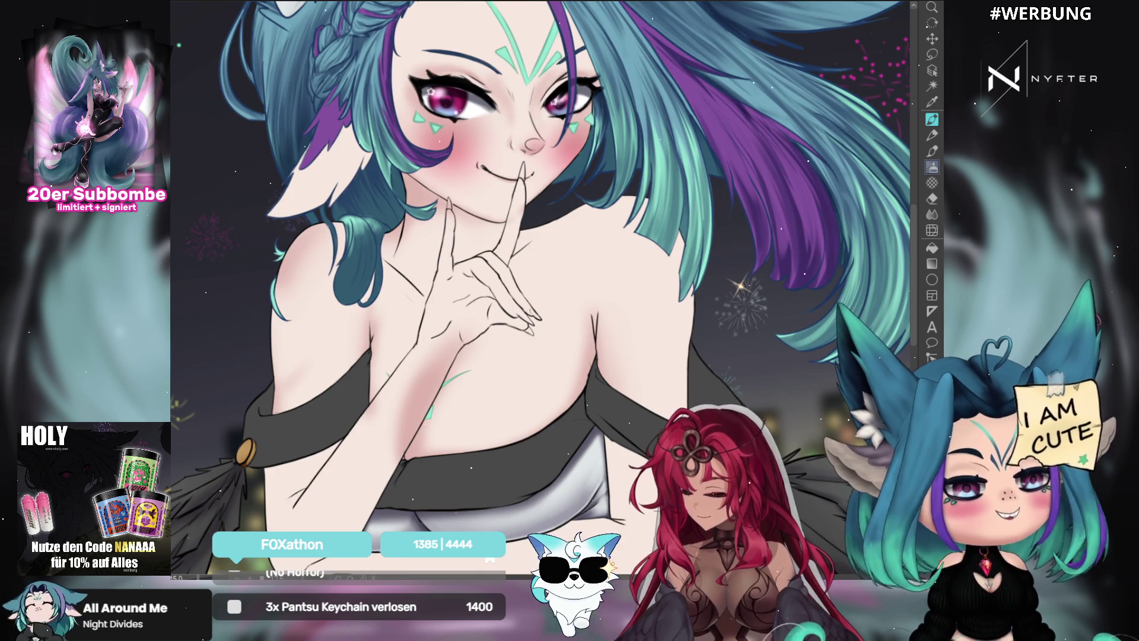
drag(734, 335, 791, 232)
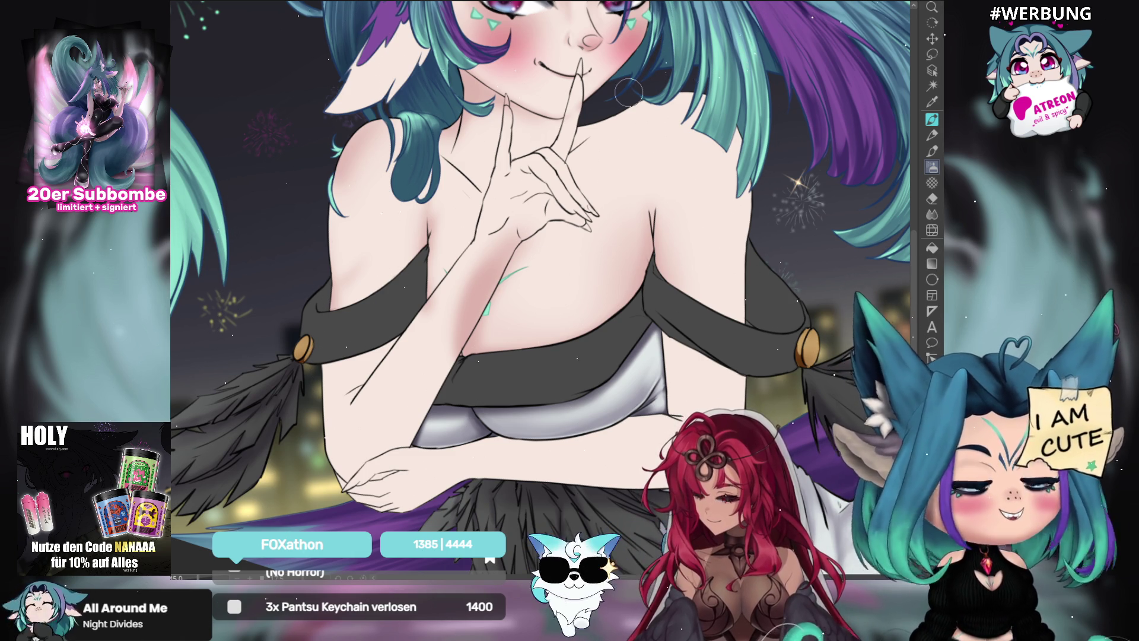
scroll(629, 91, up, 3)
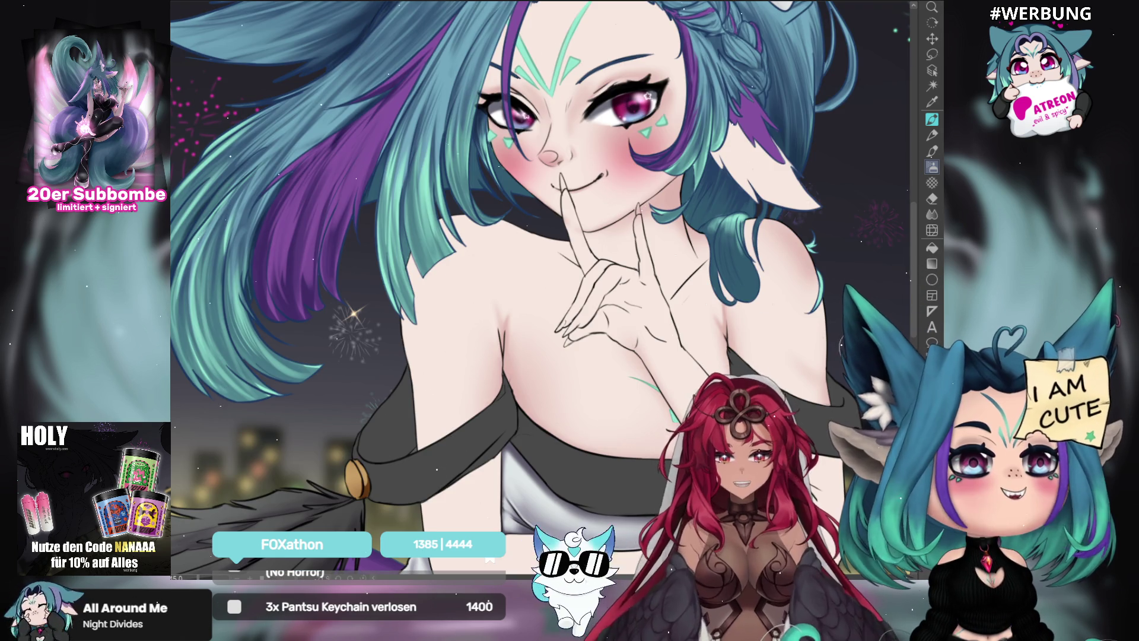
Zoom and position the view over the neck and chest, then mirror it horizontally.
scroll(622, 395, down, 1)
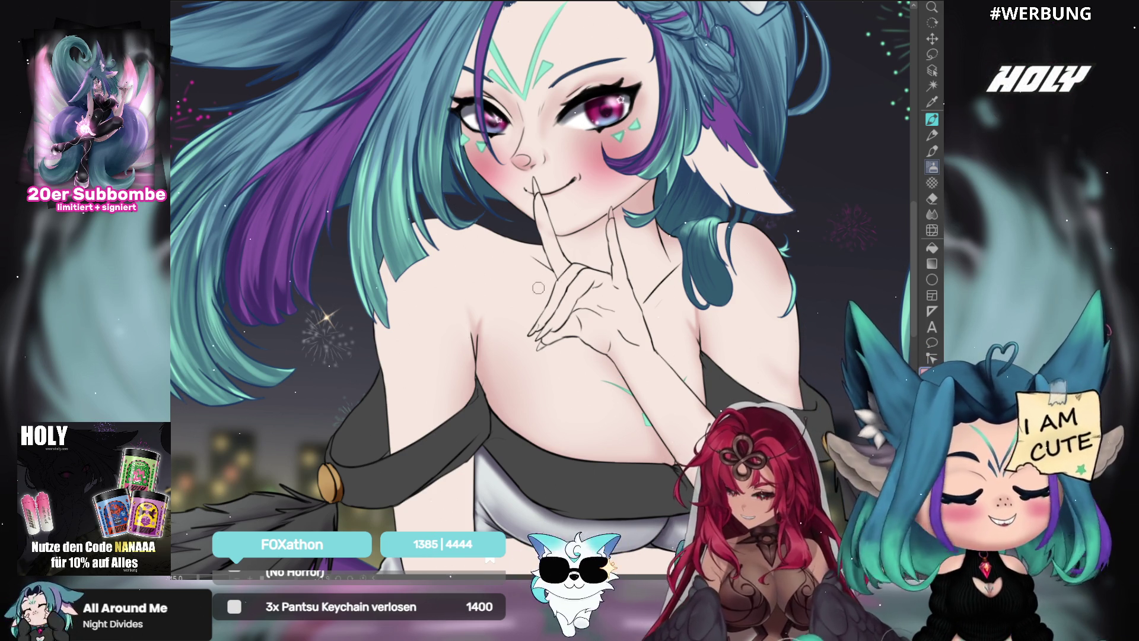
drag(812, 349, 810, 335)
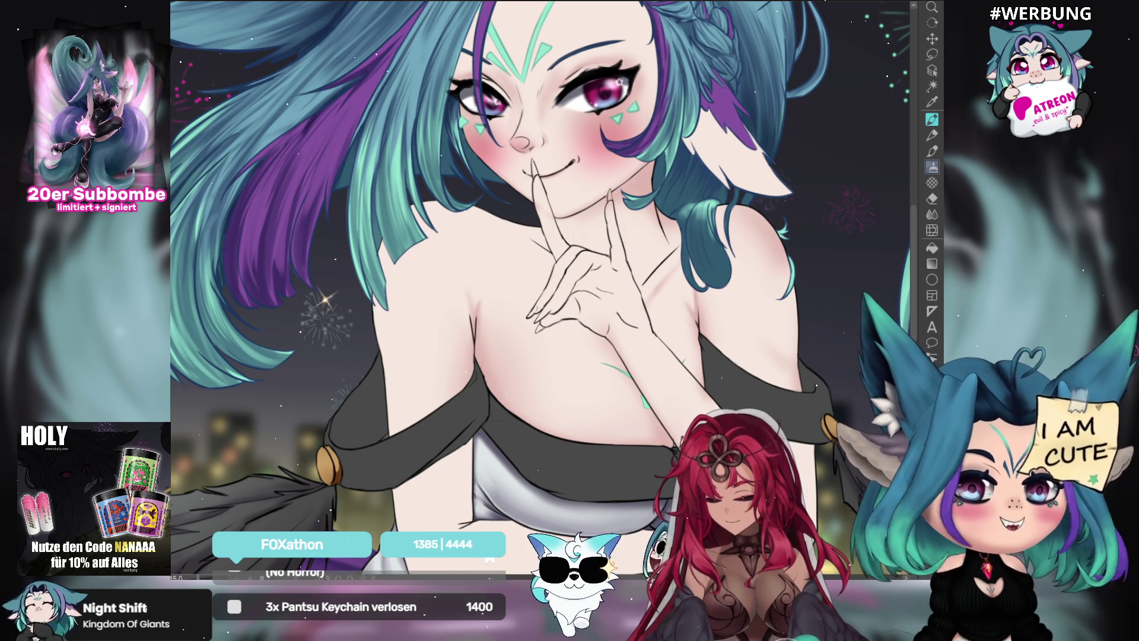
key(h)
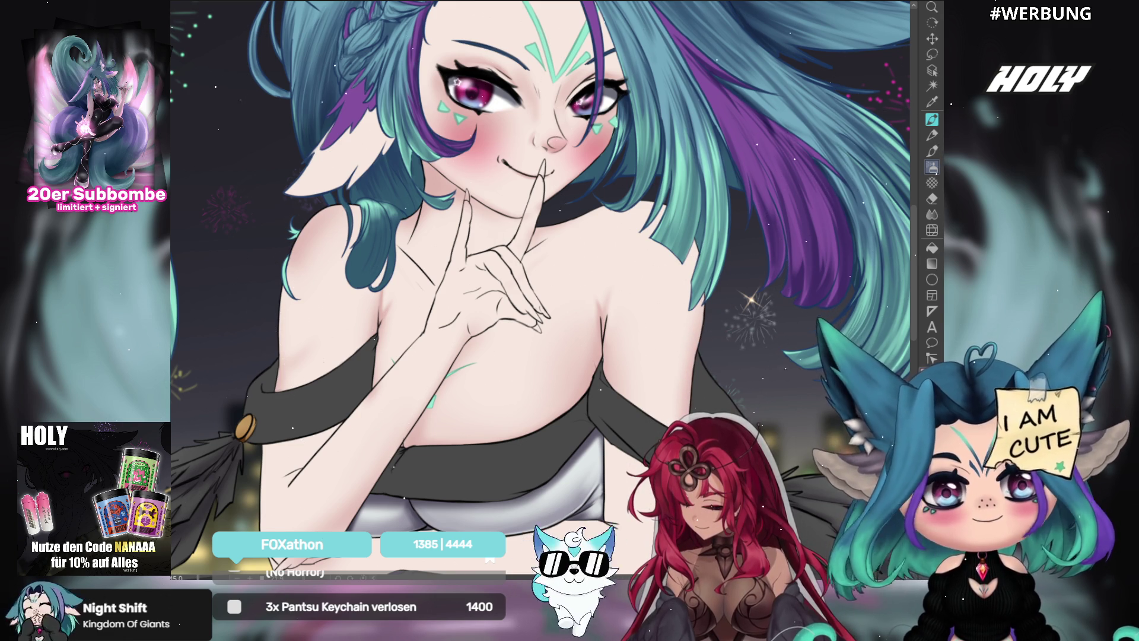
Frame the chest and folded forearm, shrink the brush with [, and rotate the view for shading.
drag(765, 301, 775, 221)
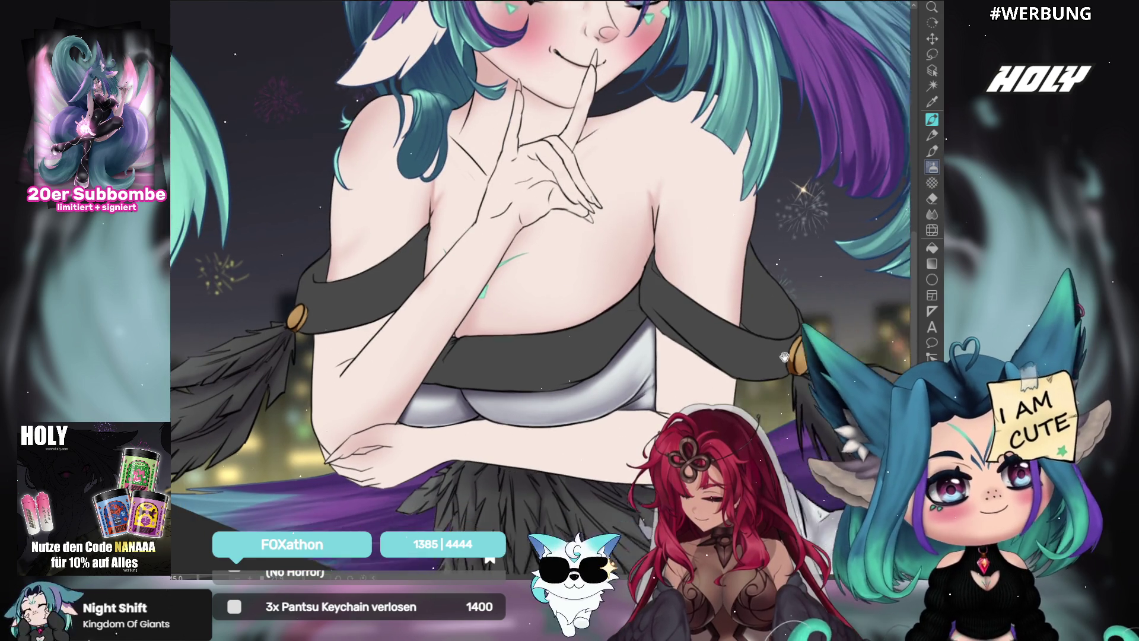
drag(538, 287, 594, 235)
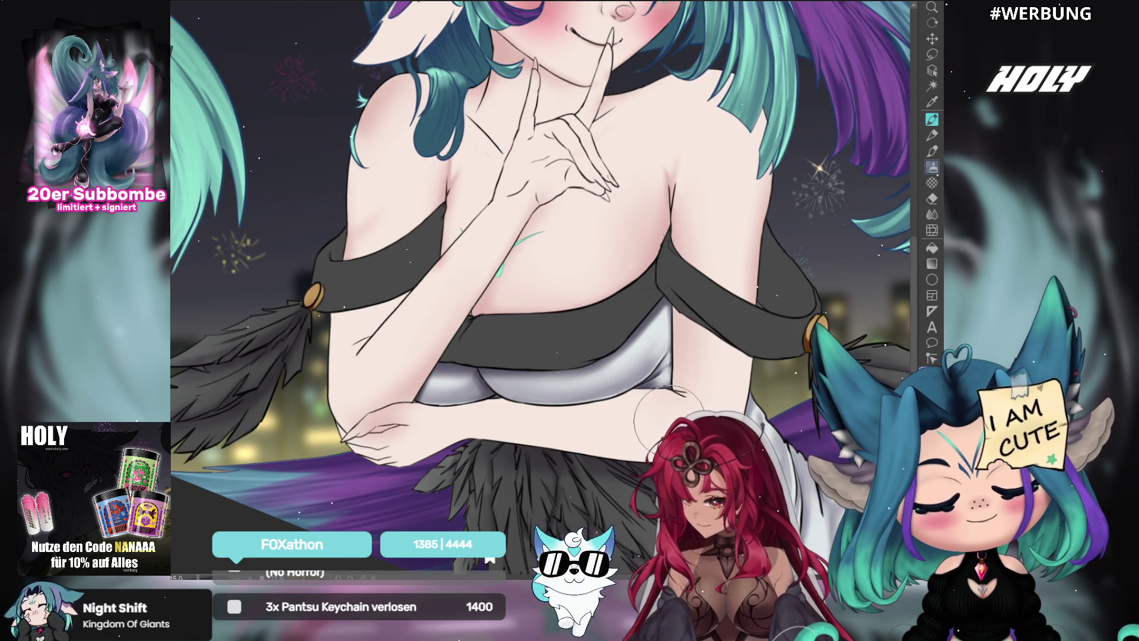
key(bracketleft)
key(bracketleft)
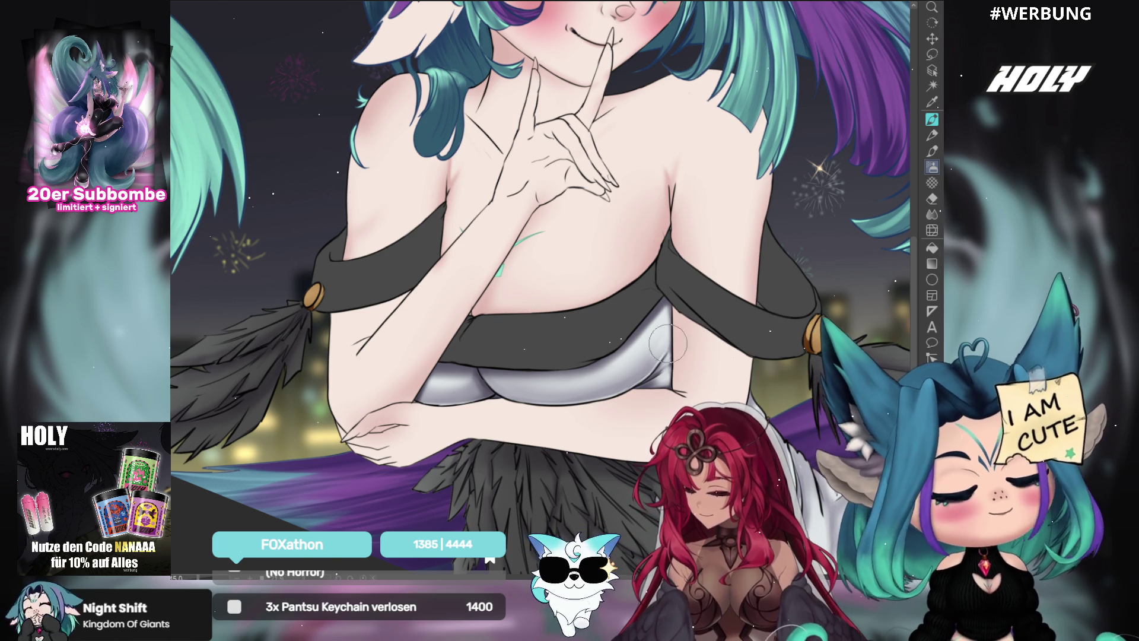
drag(668, 386, 711, 277)
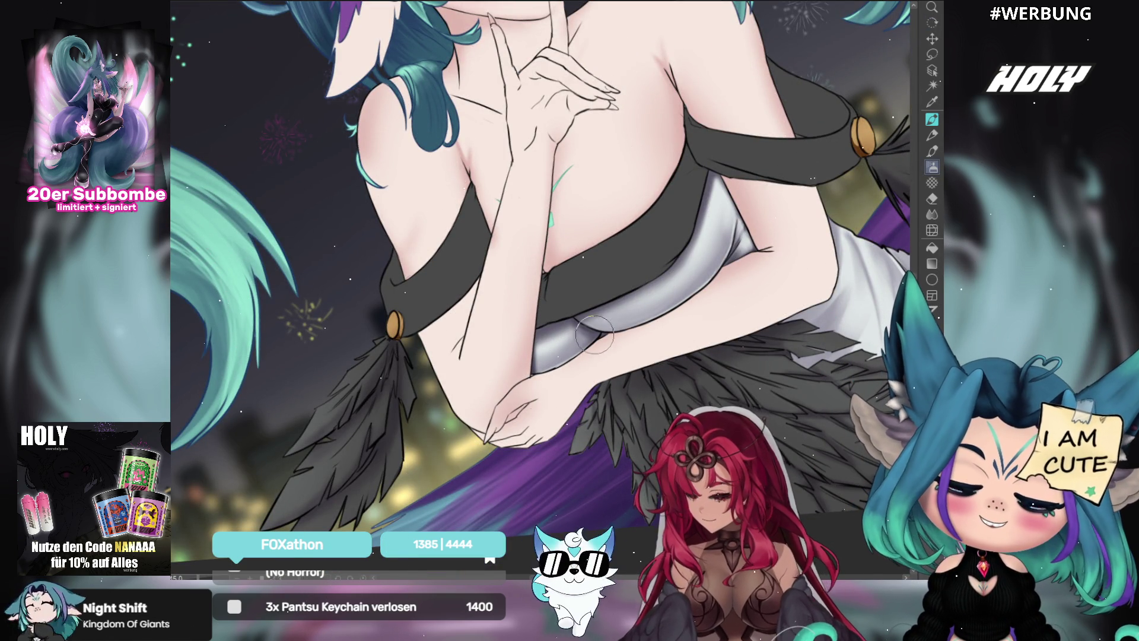
drag(727, 349, 565, 446)
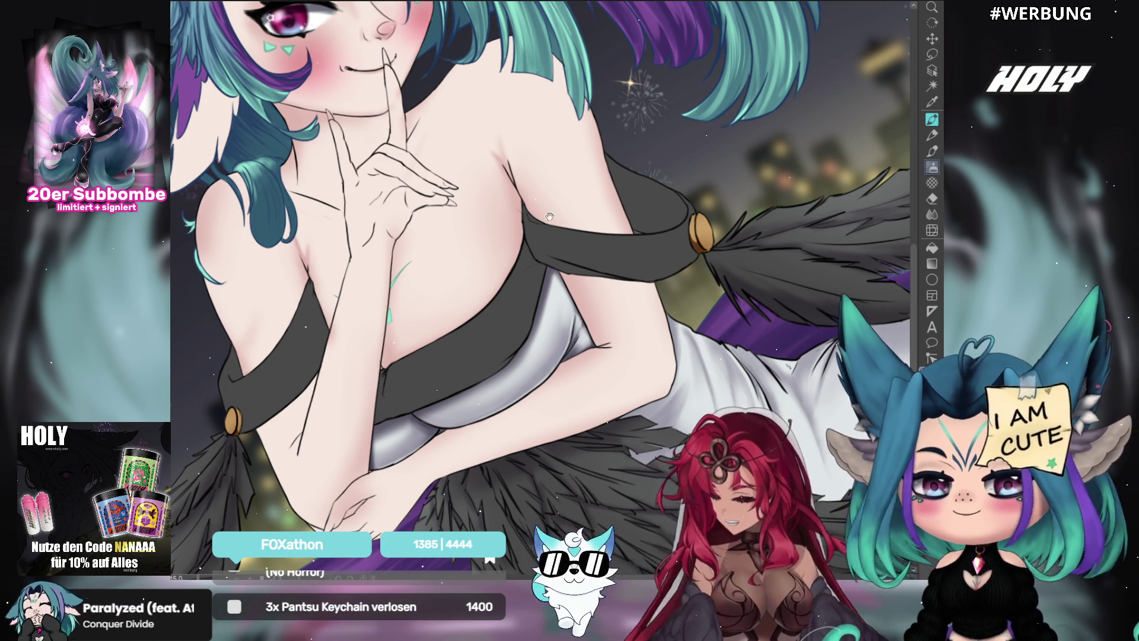
Pan the view to show where the chest meets the dark dress.
drag(367, 242, 541, 295)
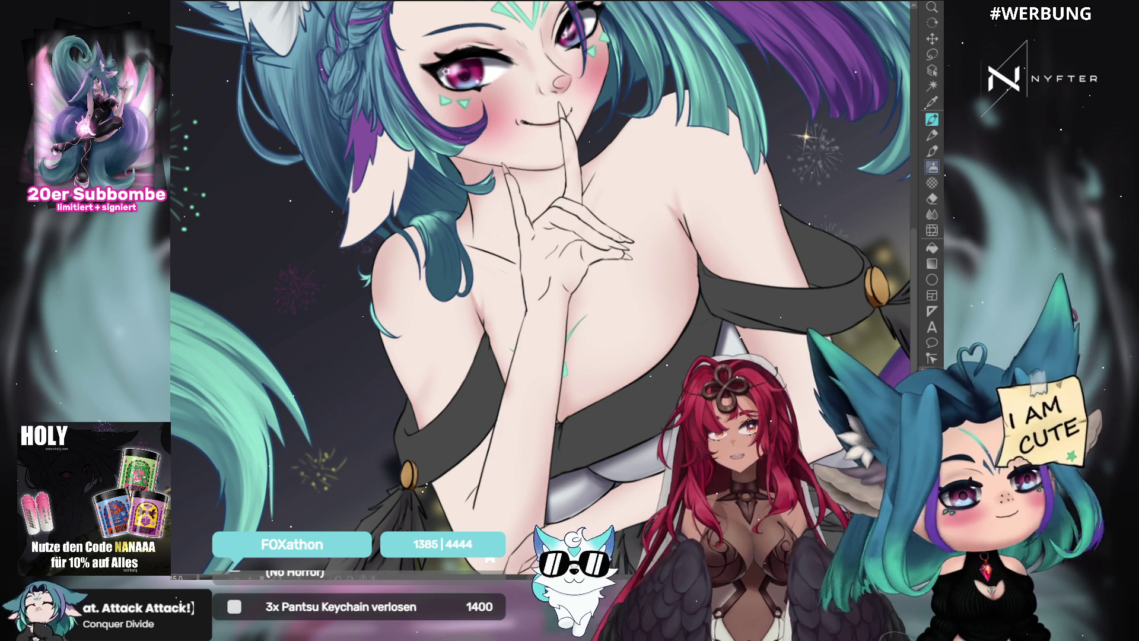
Mirror the view, undo the last chest shading stroke with Ctrl+Z, and tilt the canvas the other way.
key(h)
key(ctrl+z)
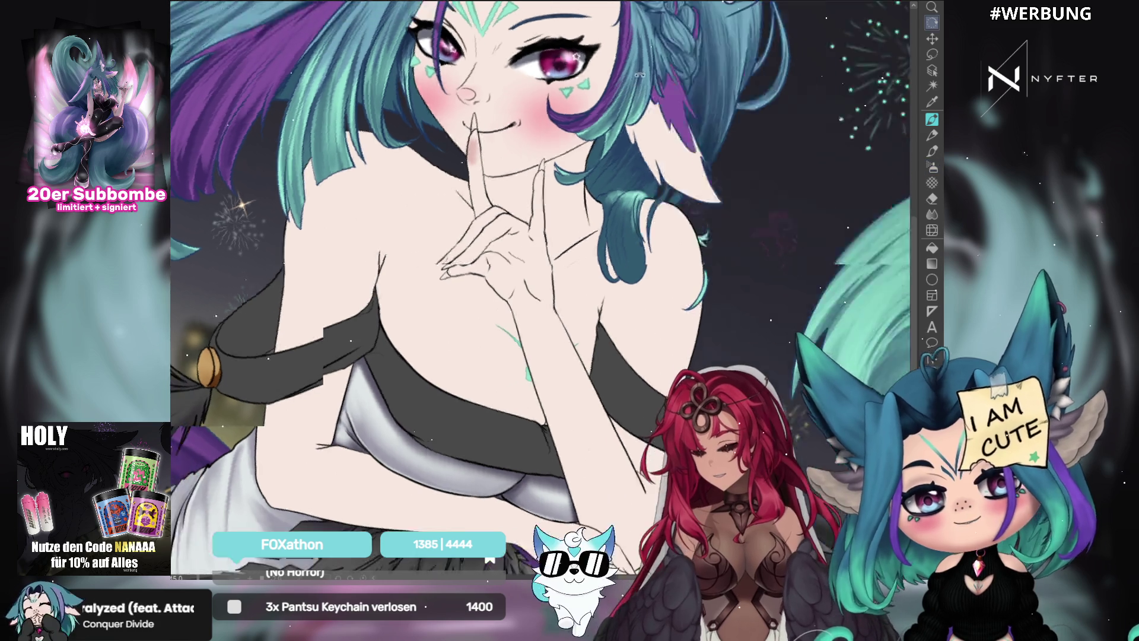
mouse_move(503, 146)
mouse_down()
mouse_move(793, 179)
mouse_move(502, 168)
mouse_up()
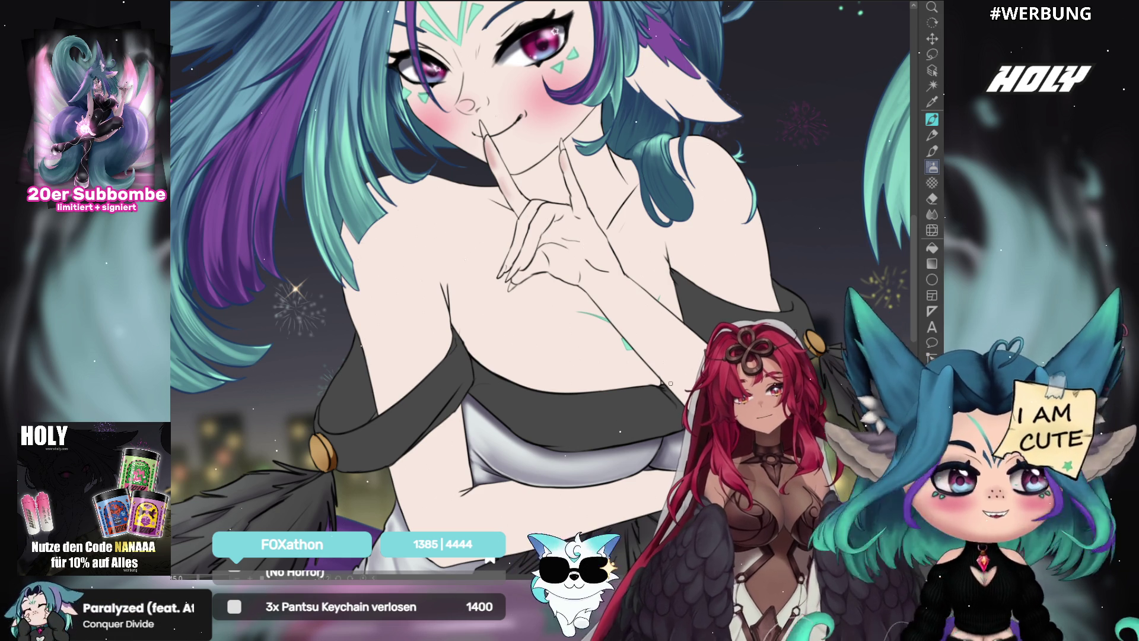
mouse_move(680, 240)
mouse_down()
mouse_move(706, 239)
mouse_move(673, 240)
mouse_up()
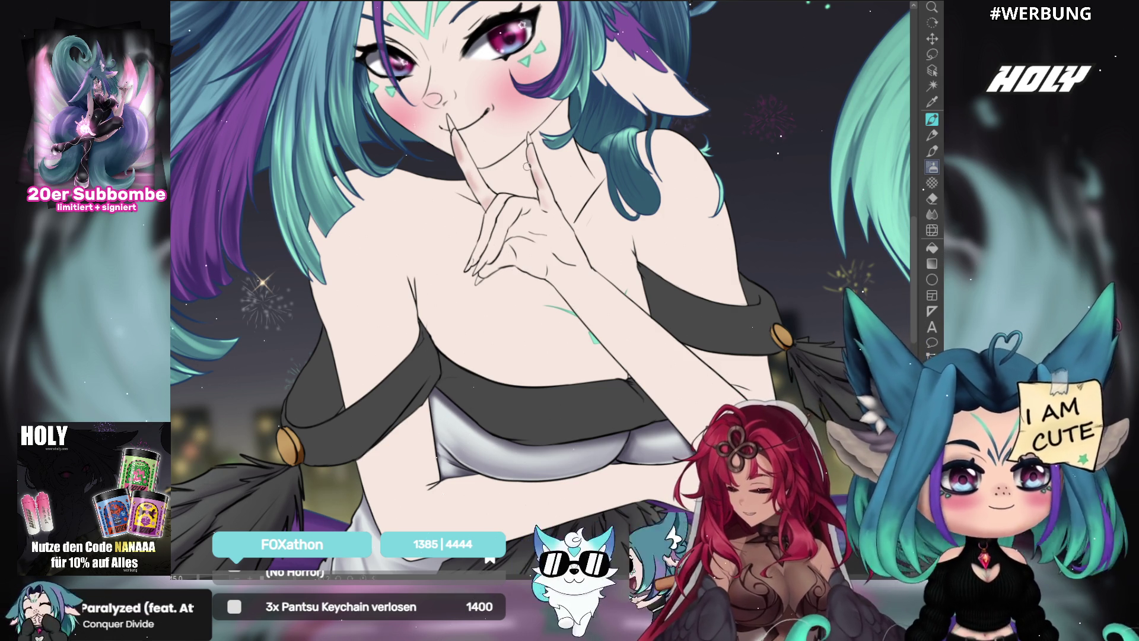
Pan over the lower dress, then scroll and drag the view back up to the face.
drag(531, 198, 511, 115)
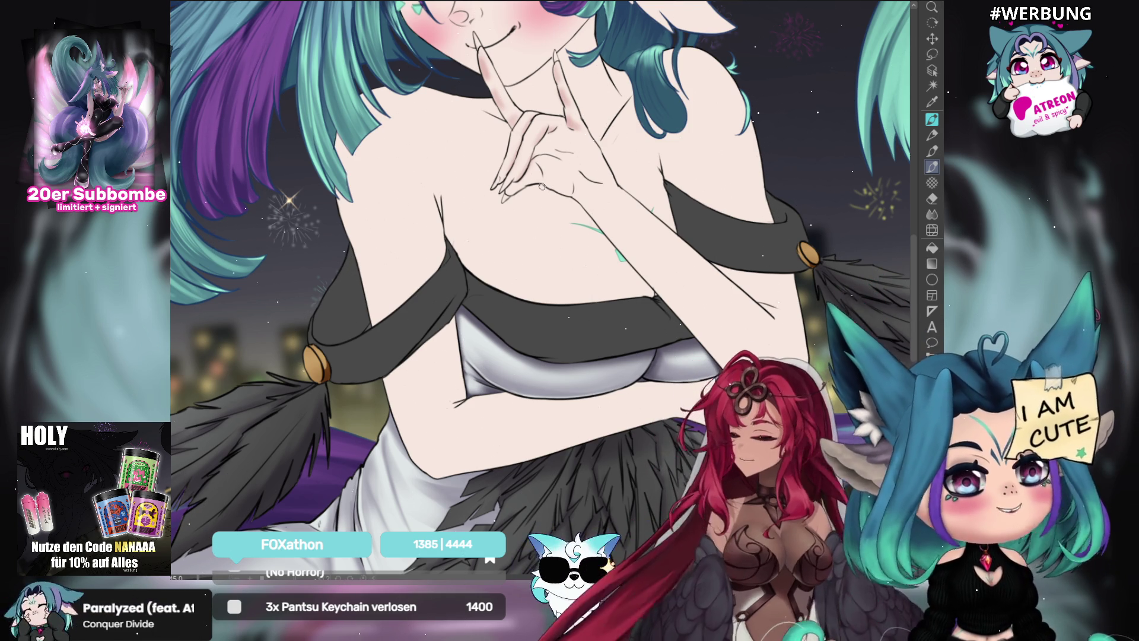
scroll(675, 181, up, 5)
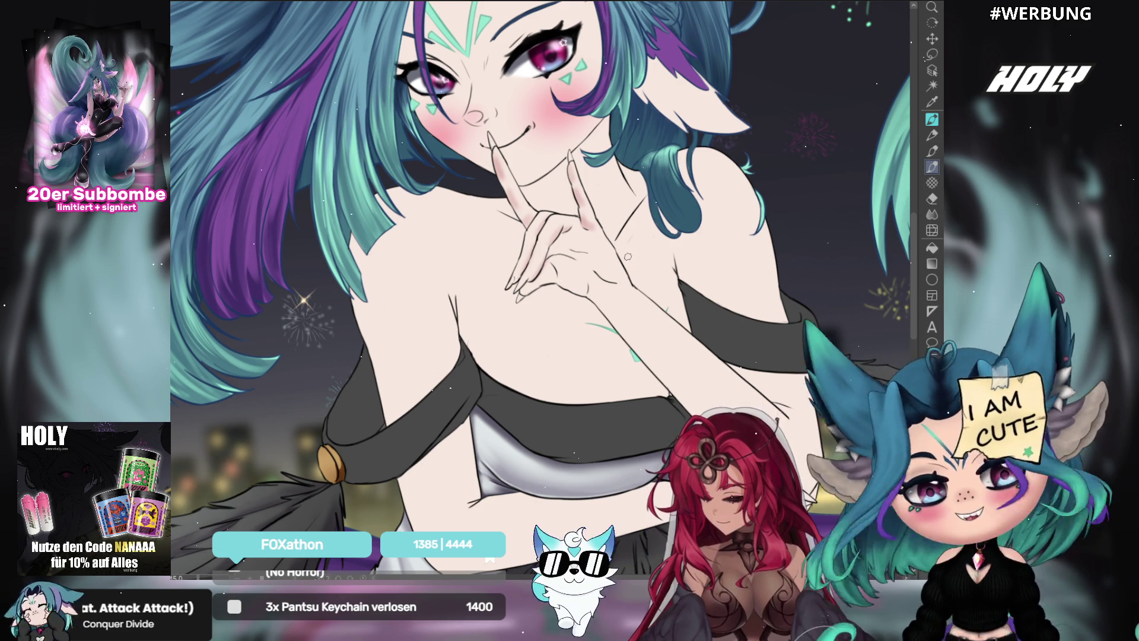
drag(609, 299, 629, 281)
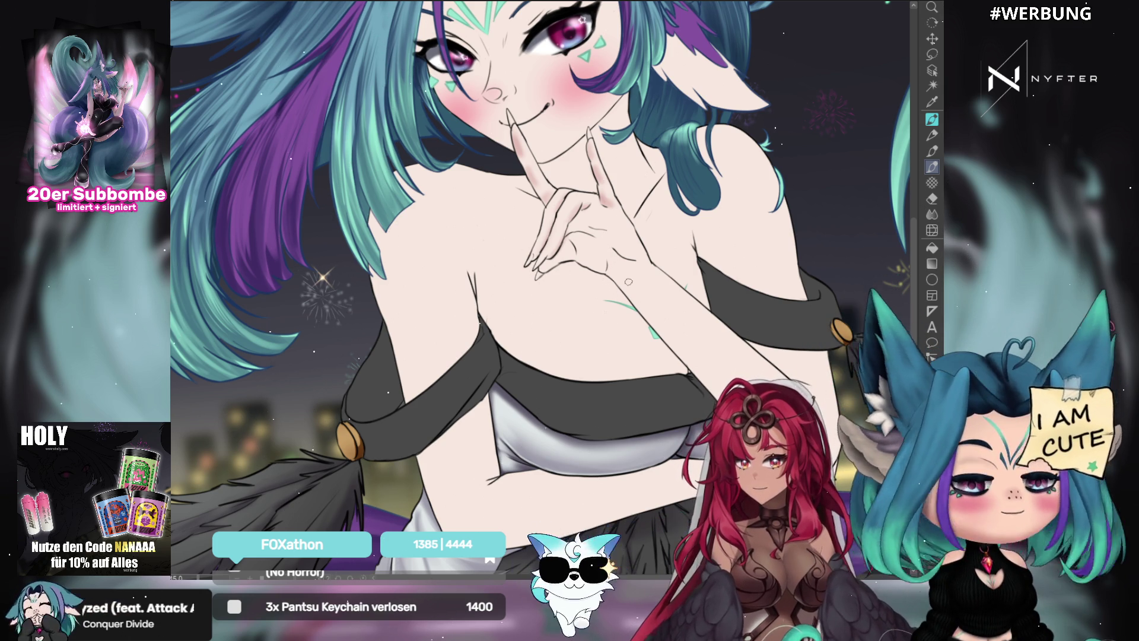
Mirror the view, zoom out to the full illustration, and try several tilts before levelling it.
key(h)
drag(633, 286, 569, 367)
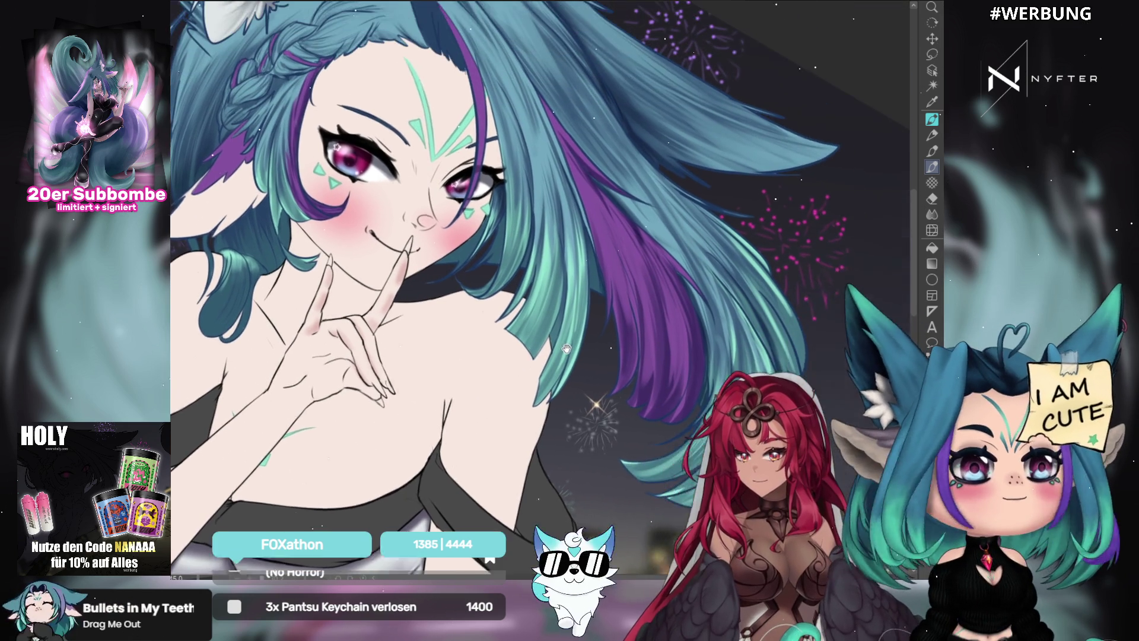
scroll(568, 367, down, 3)
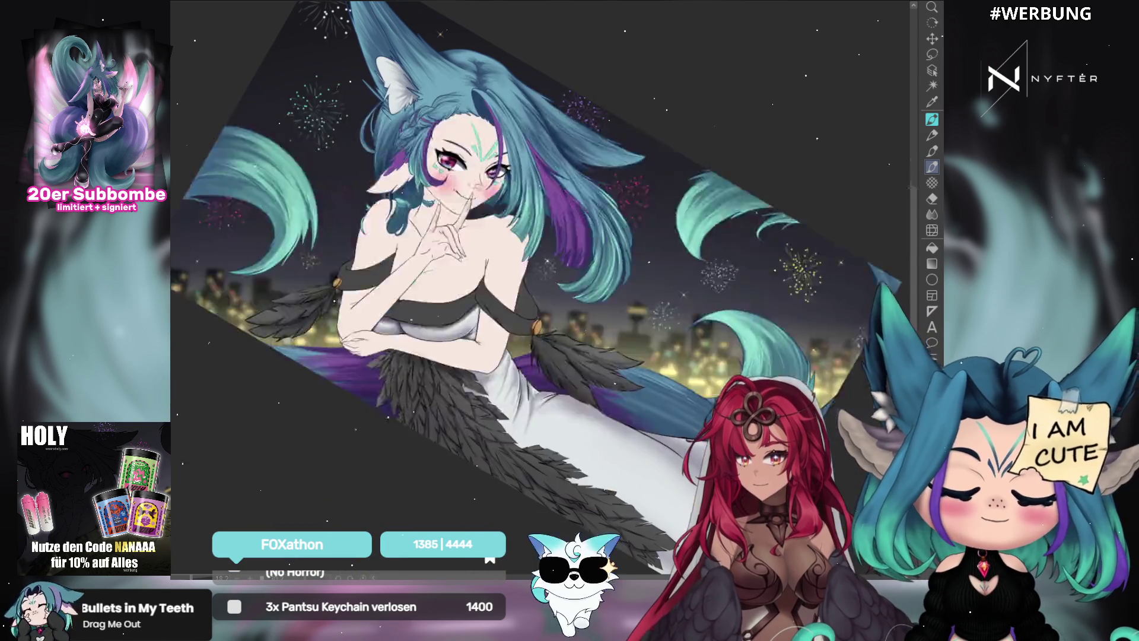
drag(758, 323, 691, 200)
scroll(691, 200, up, 2)
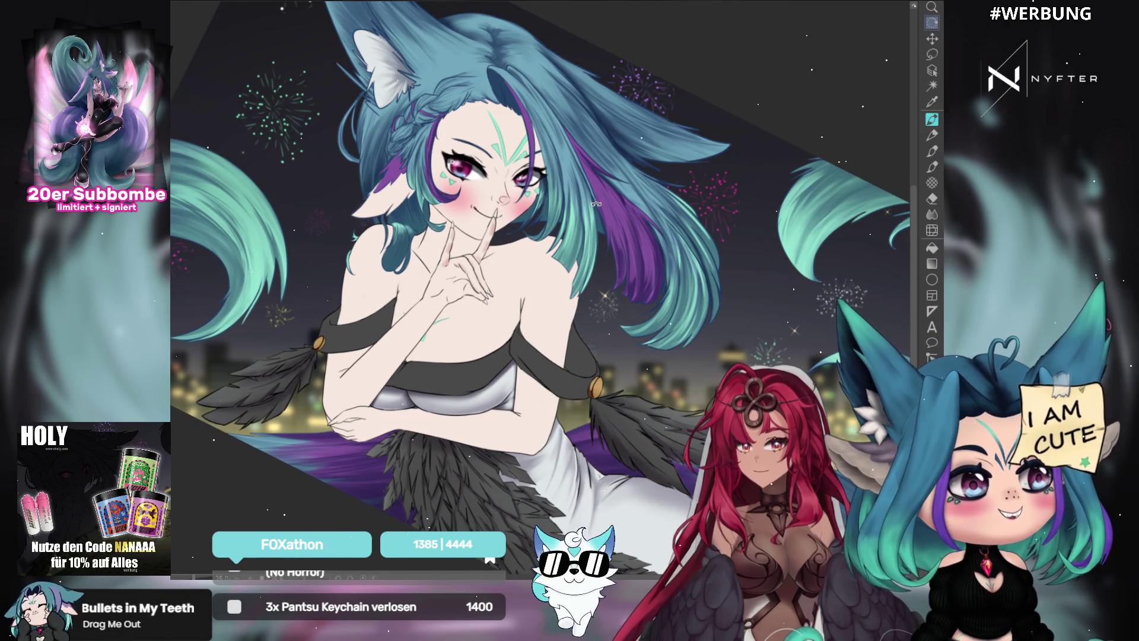
mouse_move(610, 202)
mouse_down()
mouse_move(625, 186)
mouse_move(706, 251)
mouse_move(695, 244)
mouse_up()
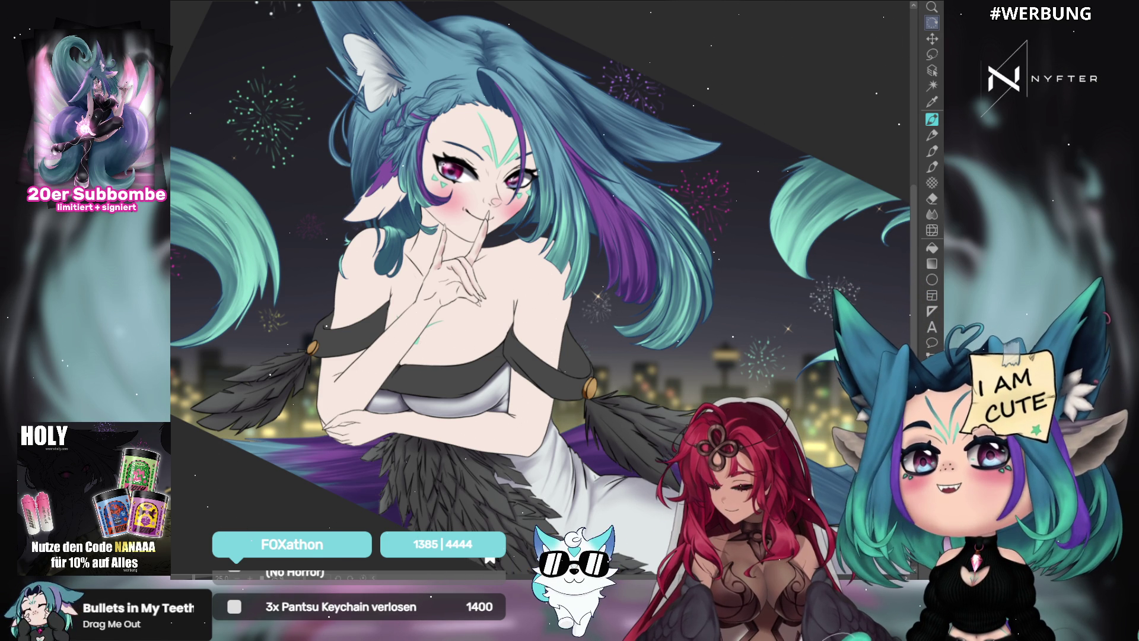
Browse the monthly artworks on the Summary of Art 2025 calendar, then return to the fox-girl illustration.
key(ctrl+Tab)
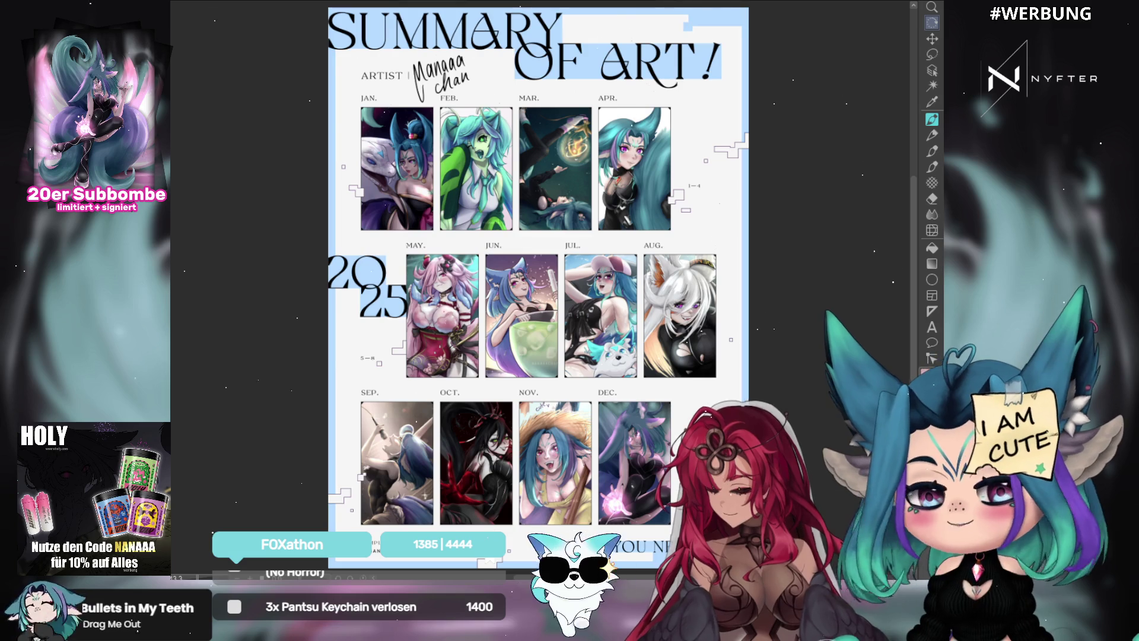
scroll(704, 78, up, 1)
scroll(704, 78, up, 1)
scroll(688, 95, down, 1)
scroll(681, 102, up, 1)
drag(681, 102, 664, 94)
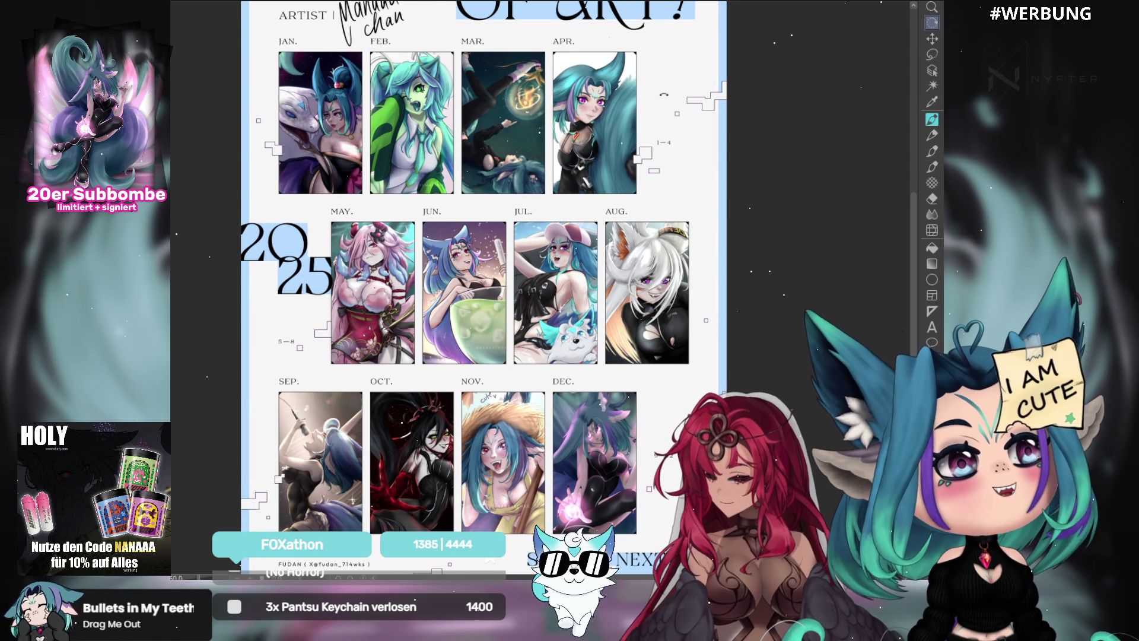
scroll(609, 102, up, 1)
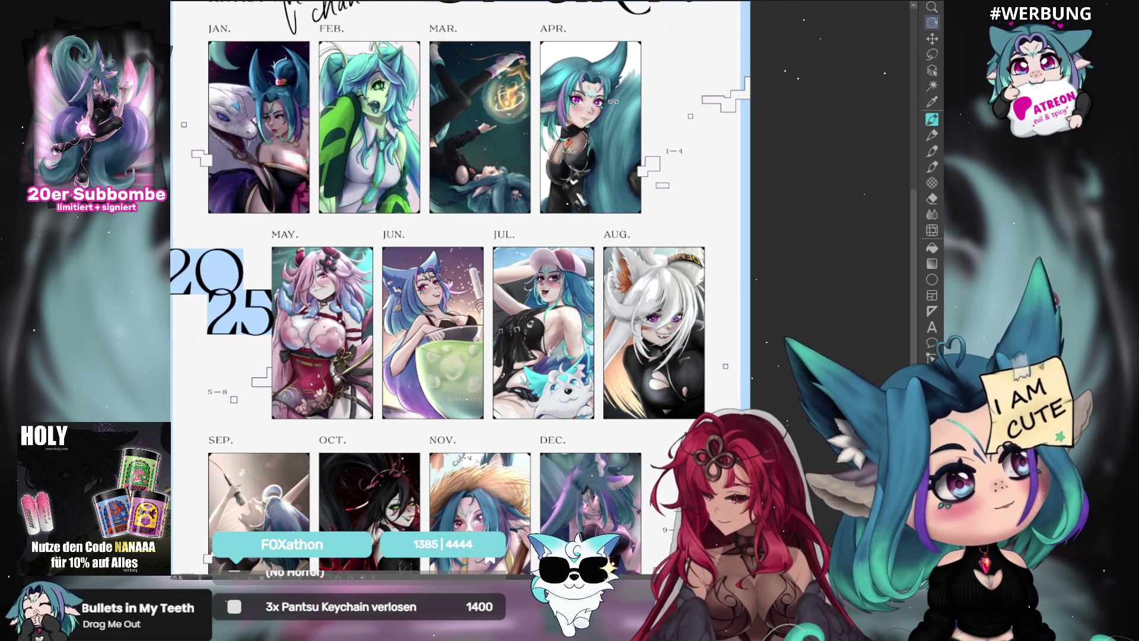
drag(914, 201, 914, 208)
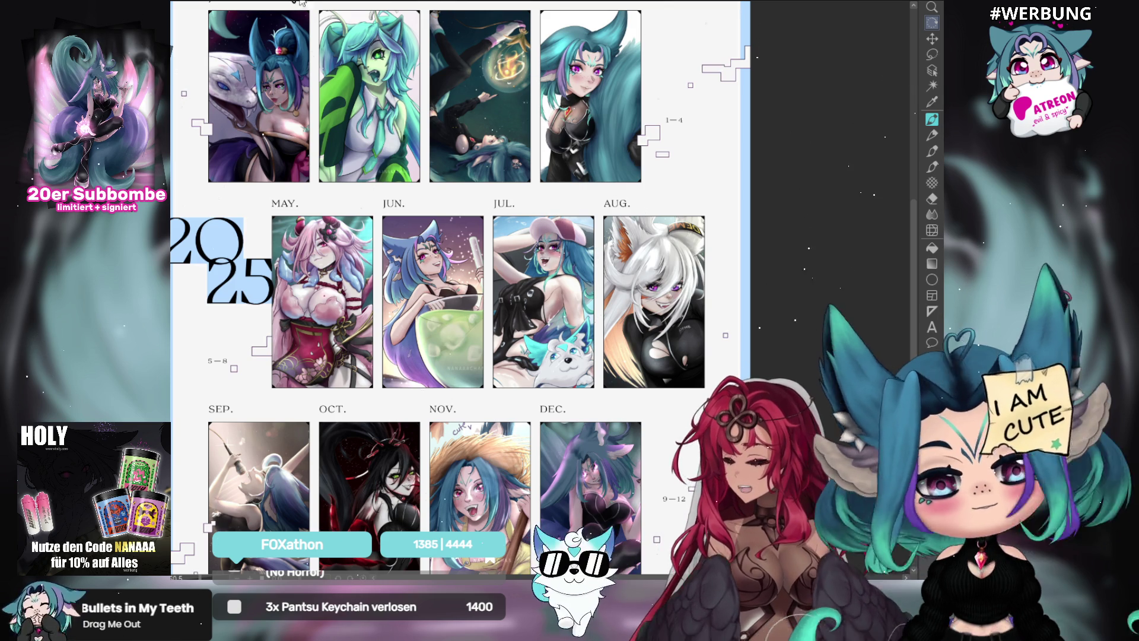
key(ctrl+Tab)
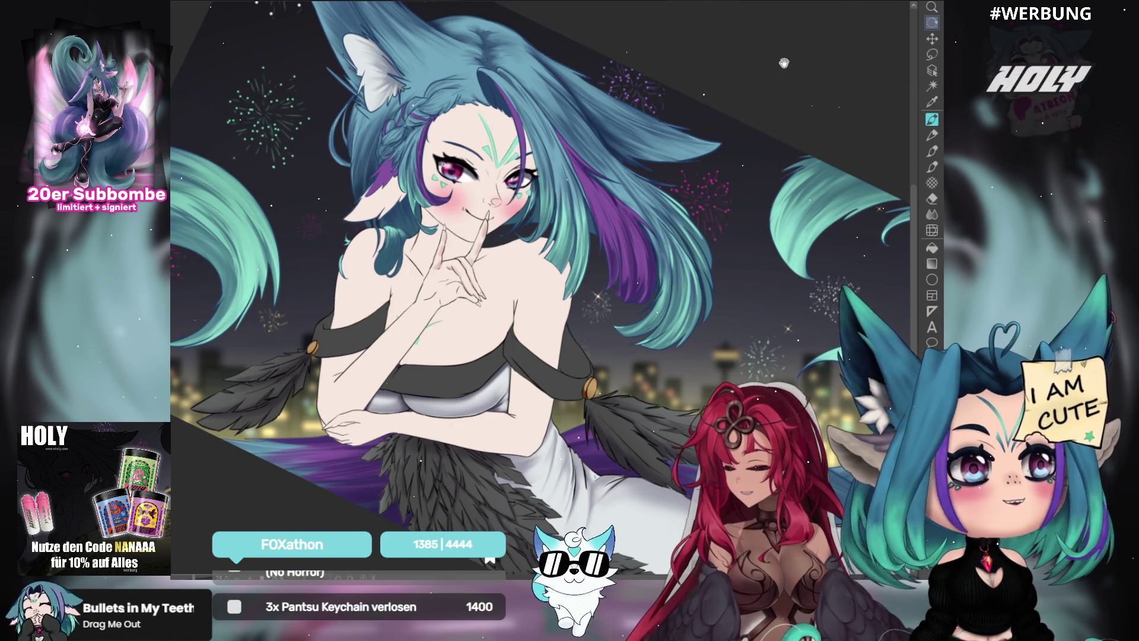
Unmirror the fox-girl canvas, zoom in on the chest and hand, and select the Pen tool.
scroll(567, 239, down, 1)
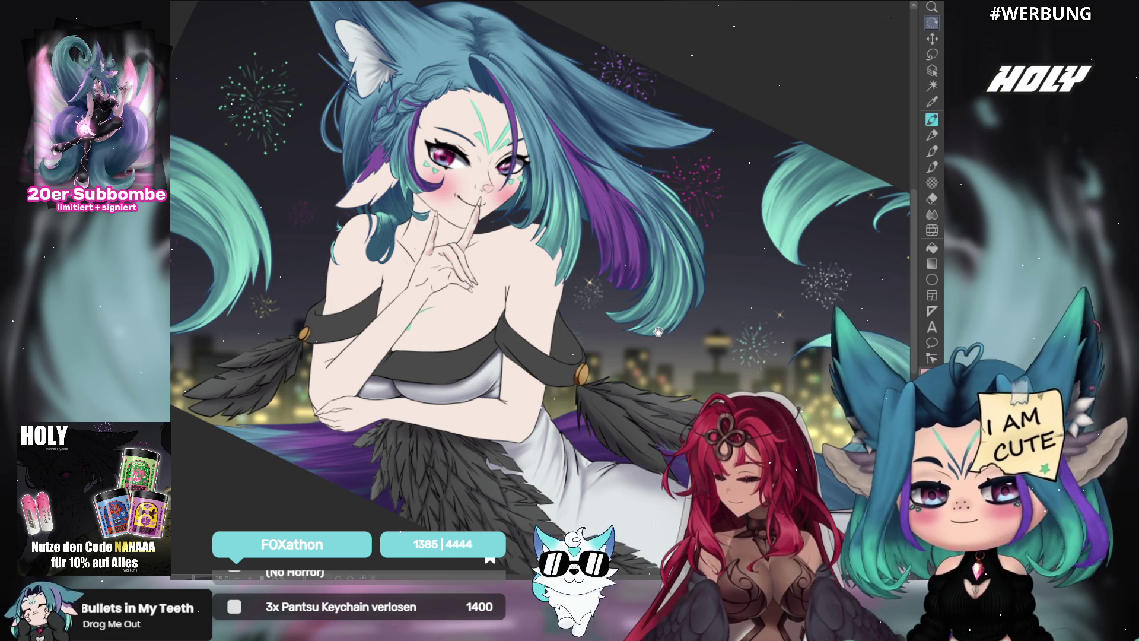
drag(572, 234, 708, 327)
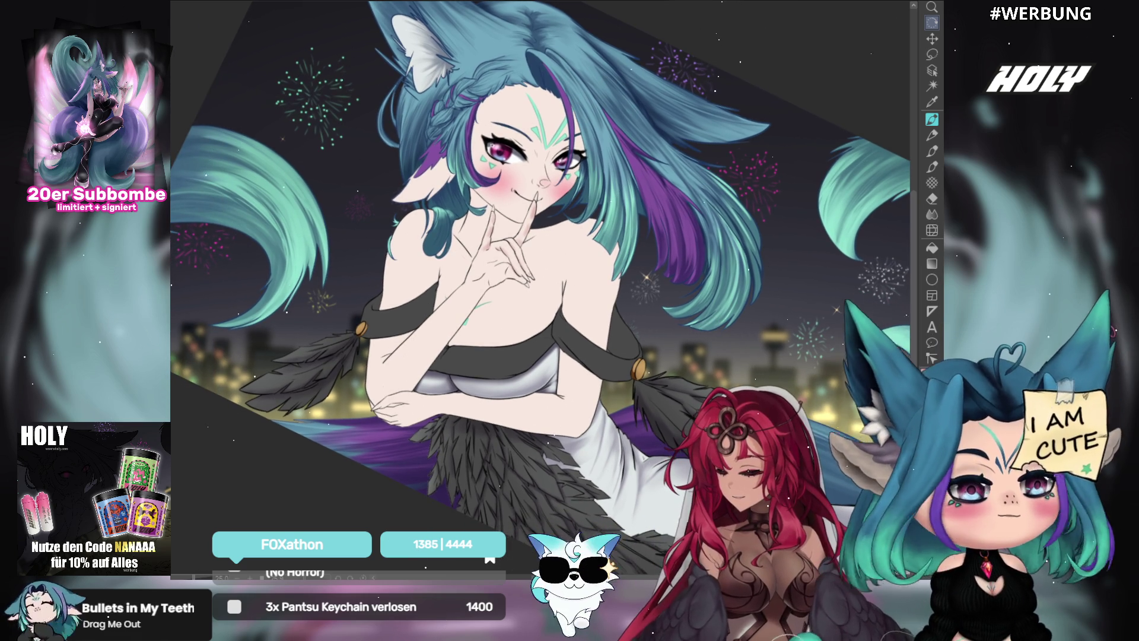
scroll(715, 238, up, 2)
key(h)
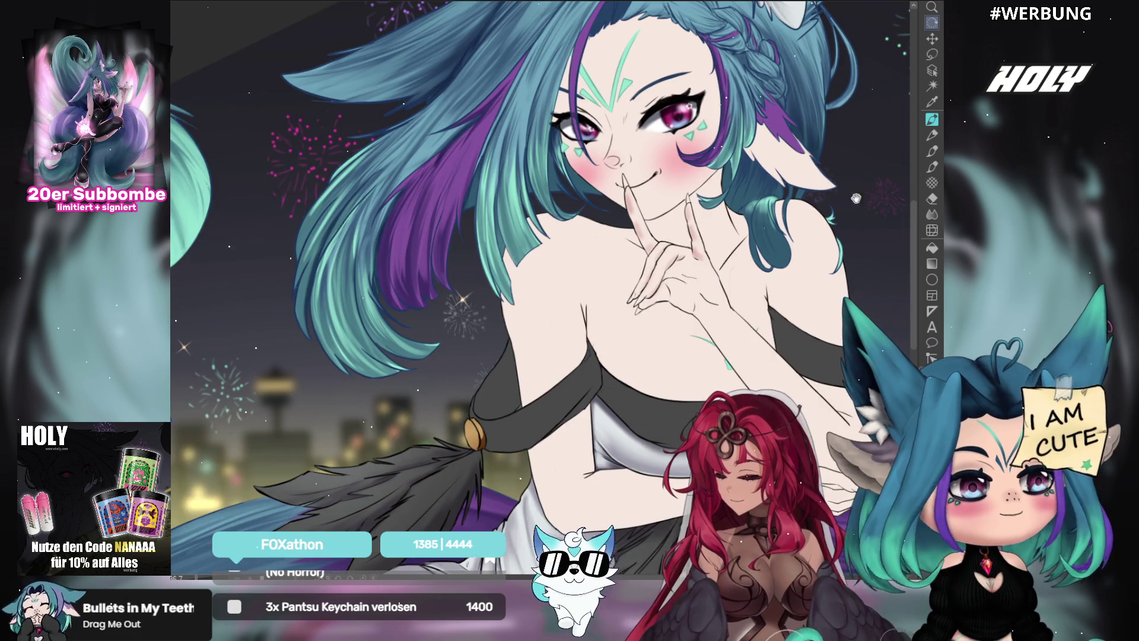
key(ctrl+plus)
key(ctrl+plus)
click(933, 121)
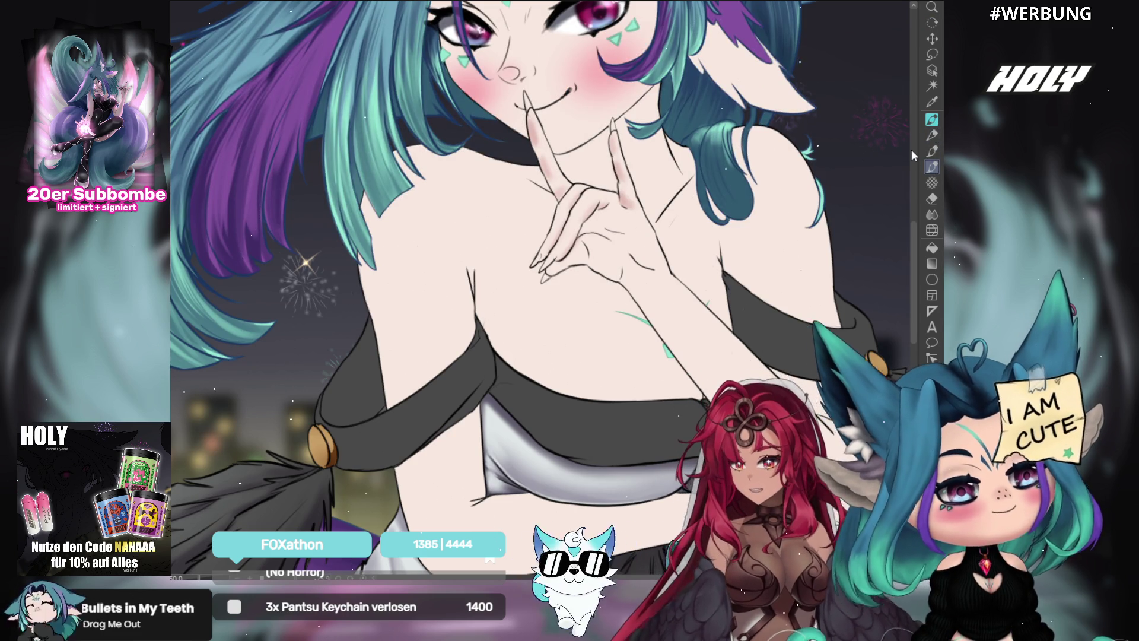
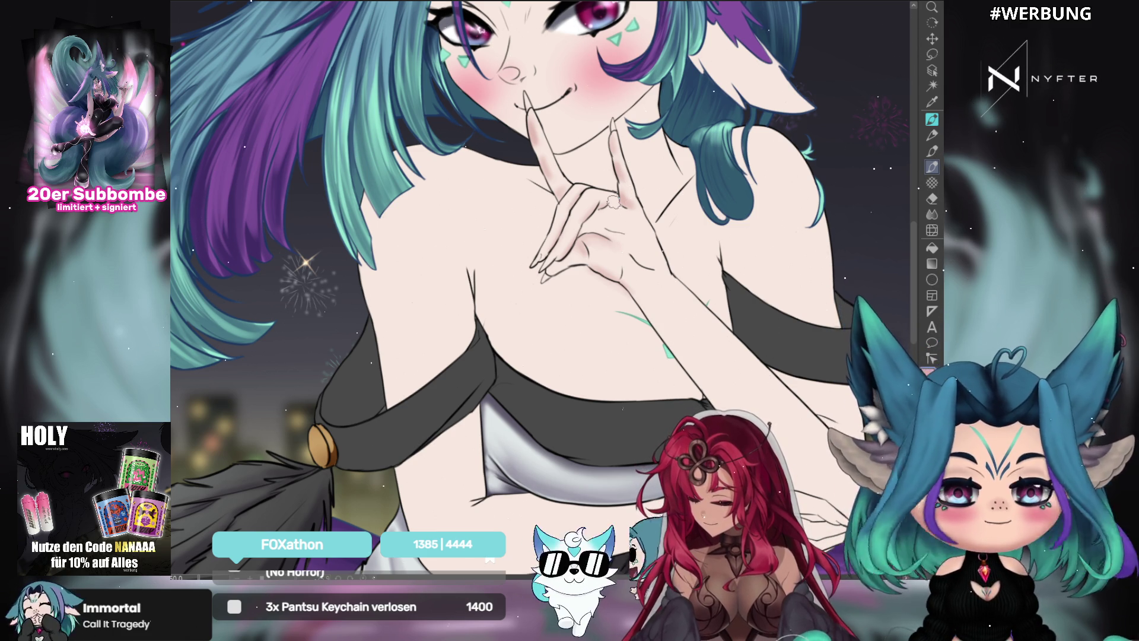
Zoom in and pan the view down toward the girl's chest and raised hand.
scroll(752, 313, up, 3)
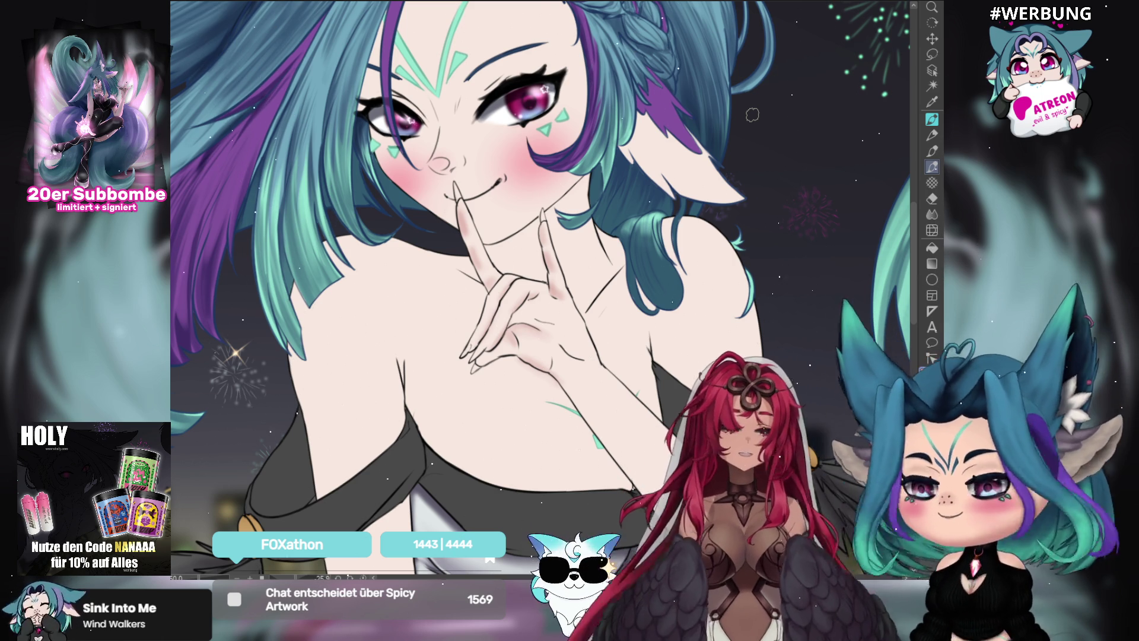
drag(651, 250, 579, 205)
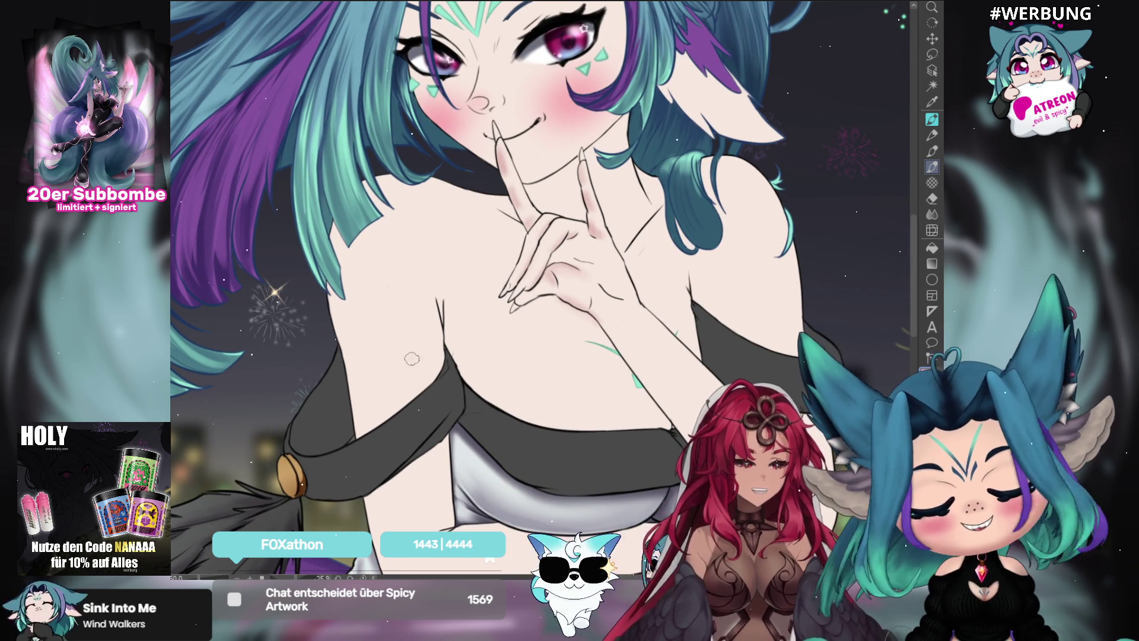
Pan to the torso and mirror the canvas horizontally to check the chest, arms and hand.
drag(598, 239, 588, 192)
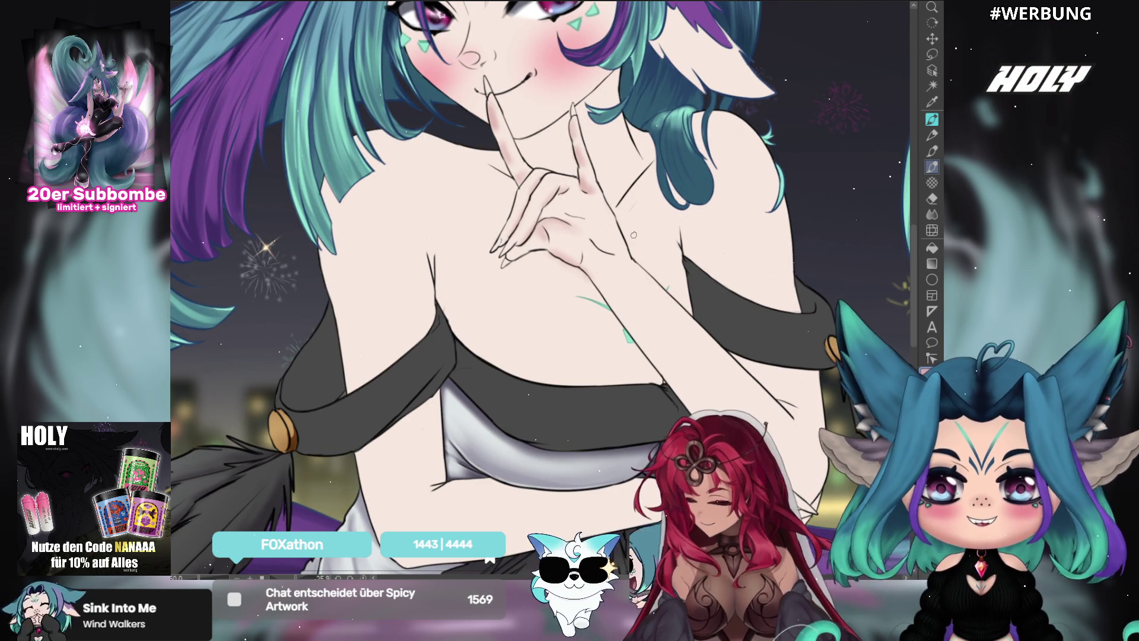
key(h)
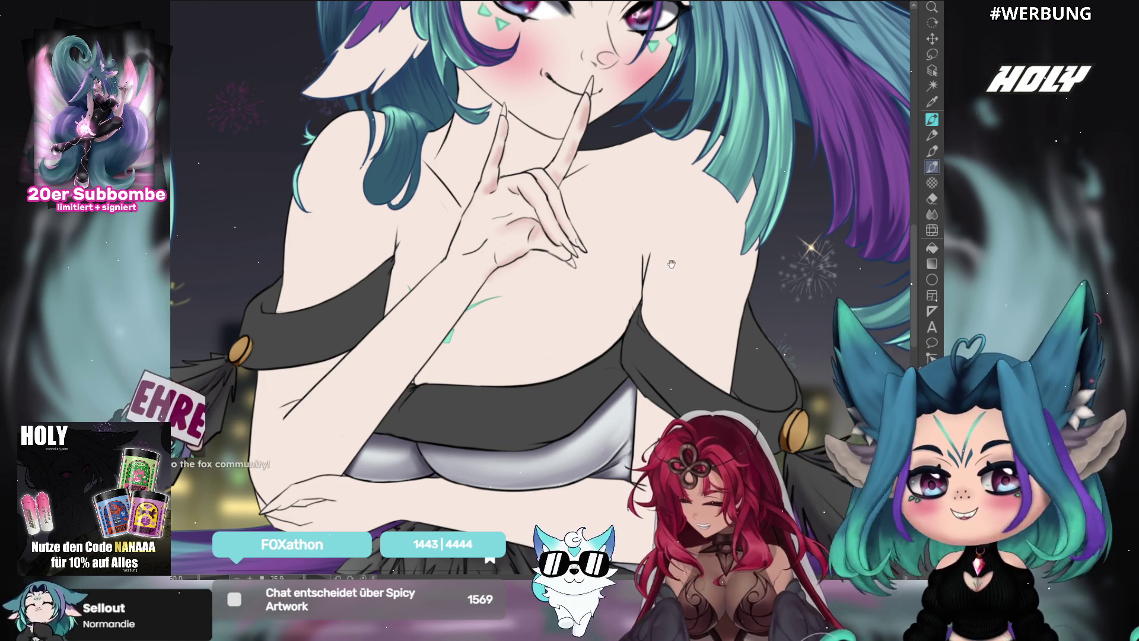
drag(707, 321, 743, 283)
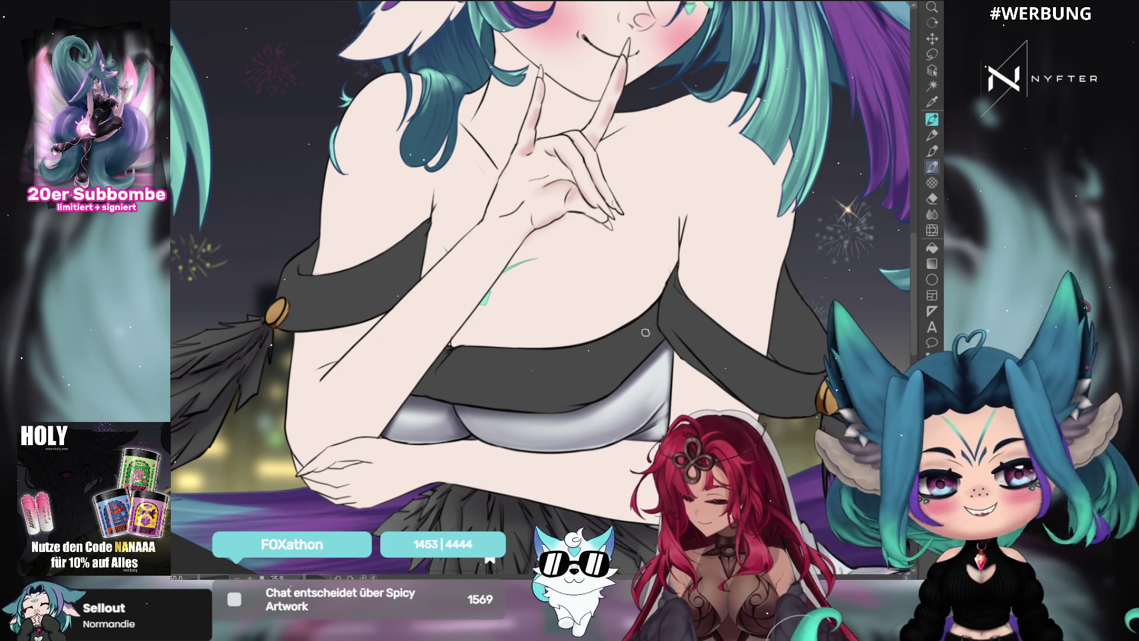
scroll(591, 270, down, 2)
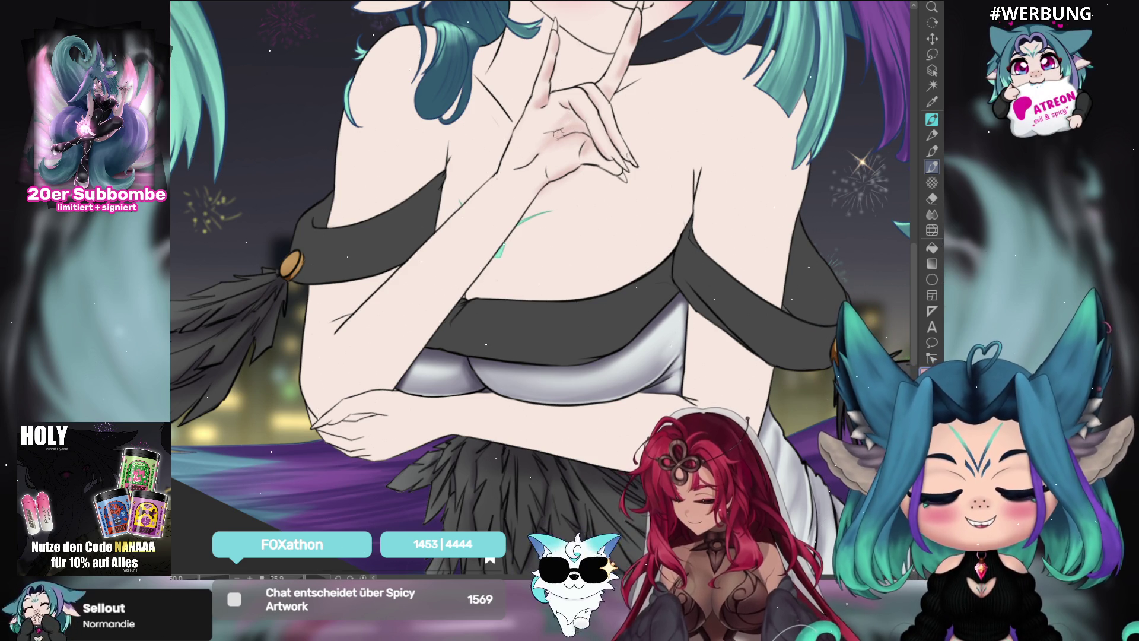
Blend soft pink shading onto the knuckles, then un-mirror the canvas and recentre on the hand.
drag(532, 137, 549, 126)
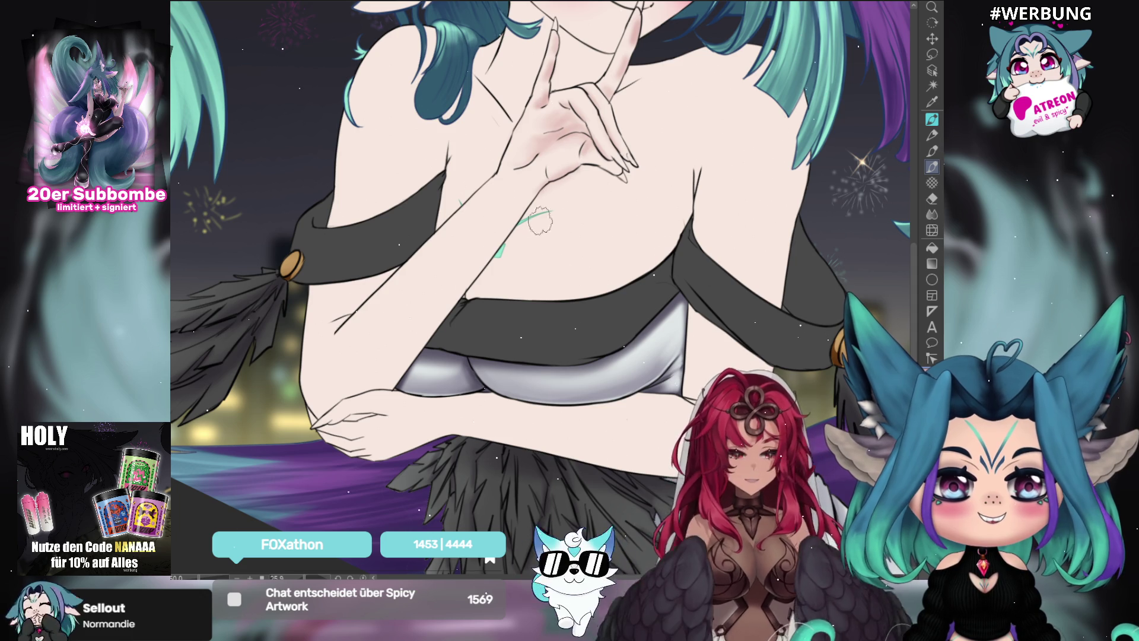
drag(528, 161, 525, 156)
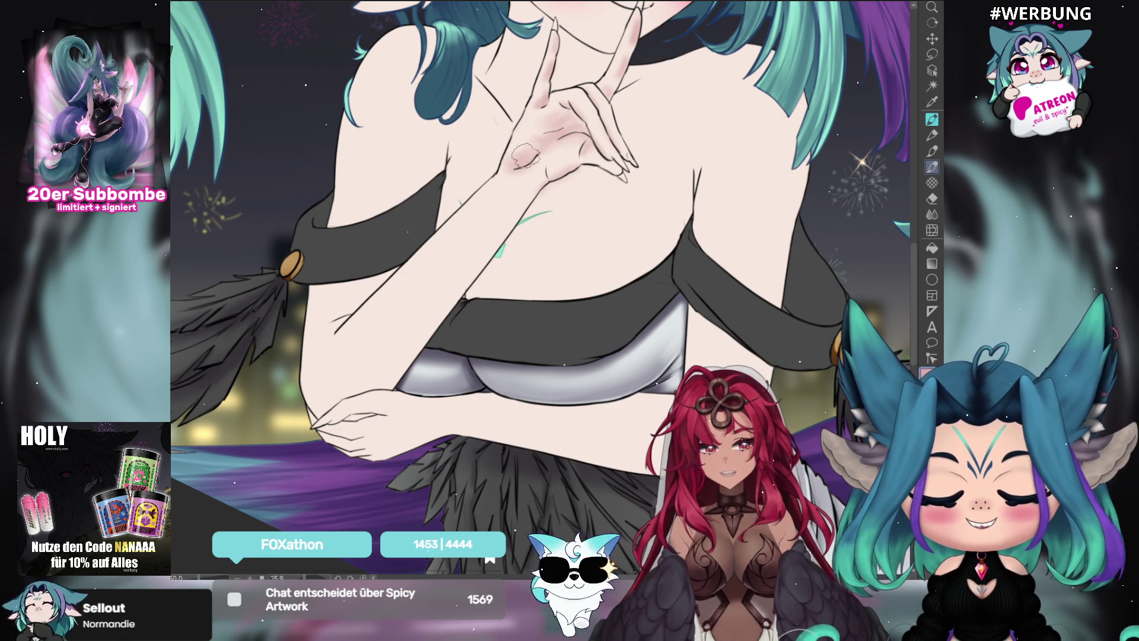
key(h)
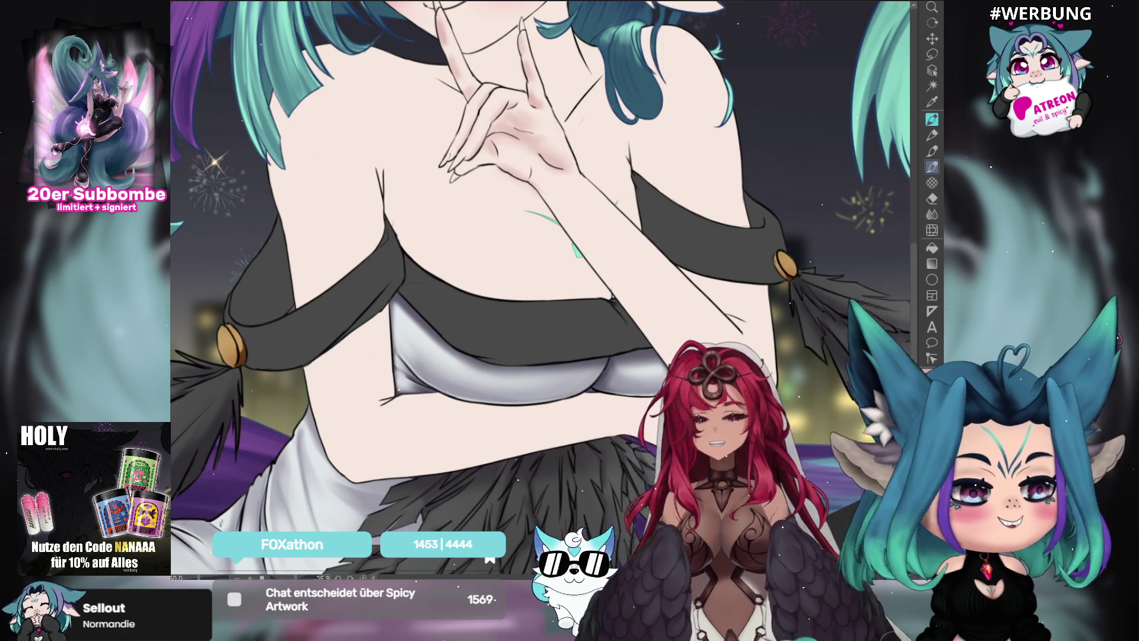
key(h)
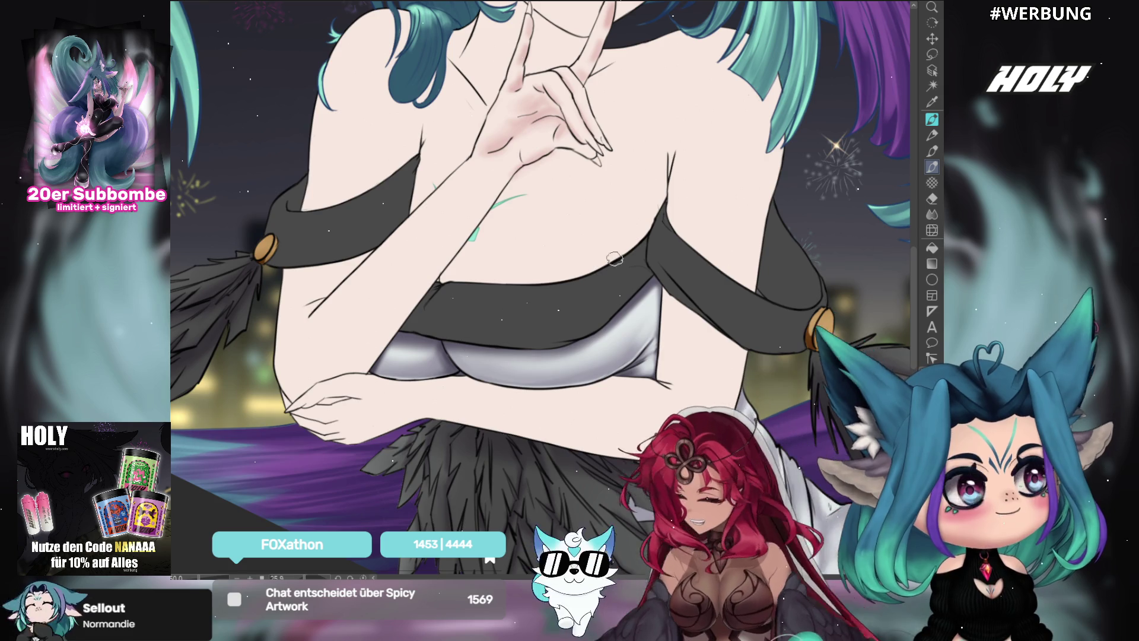
mouse_move(550, 126)
mouse_down()
mouse_move(615, 106)
mouse_move(547, 194)
mouse_up()
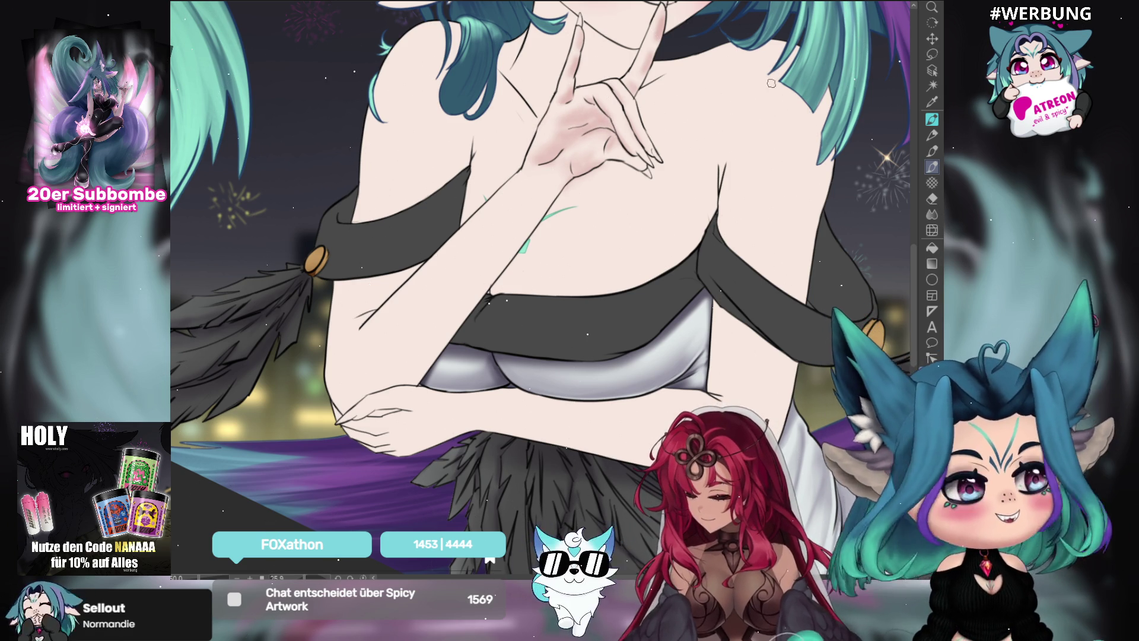
Deepen the pink shading on the hand's knuckles and extend it downward below the hand.
key(m)
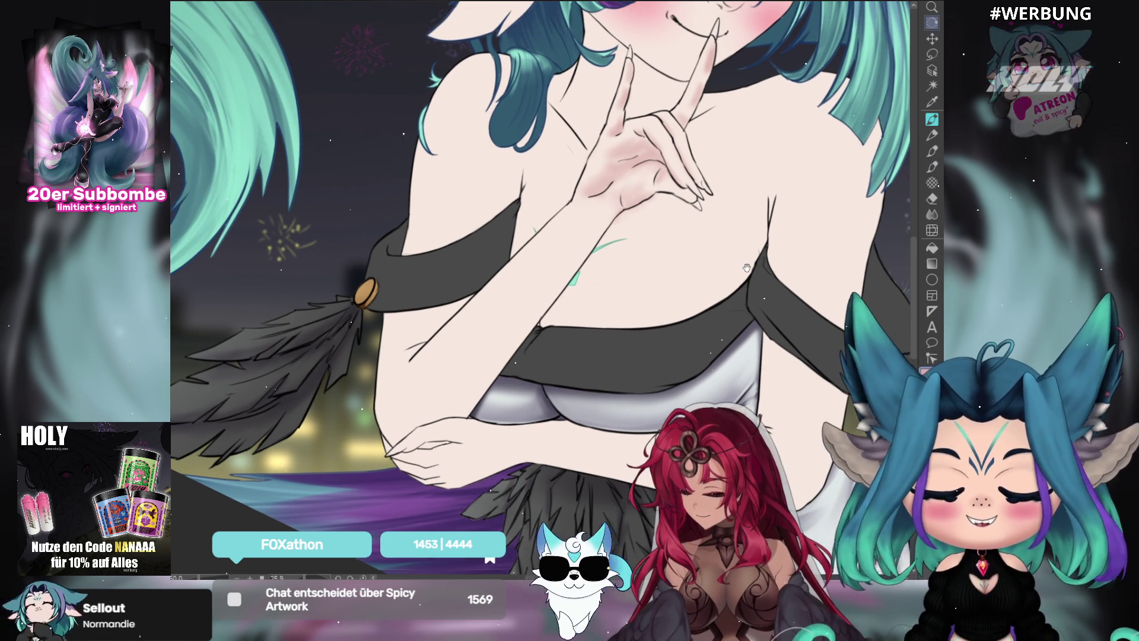
drag(747, 179, 797, 211)
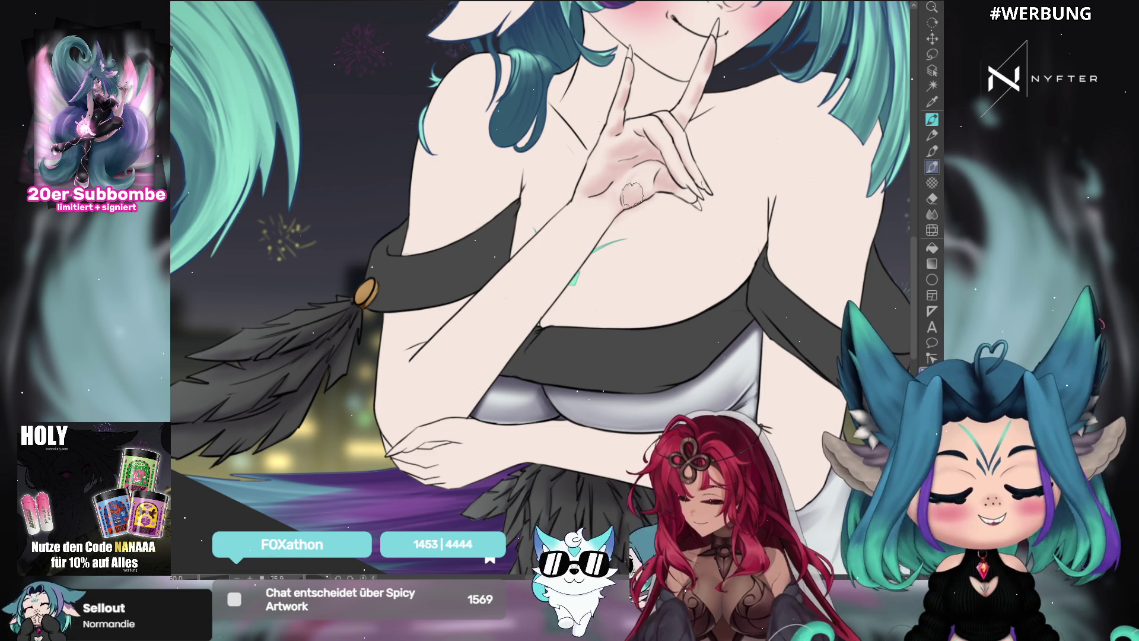
drag(636, 181, 649, 199)
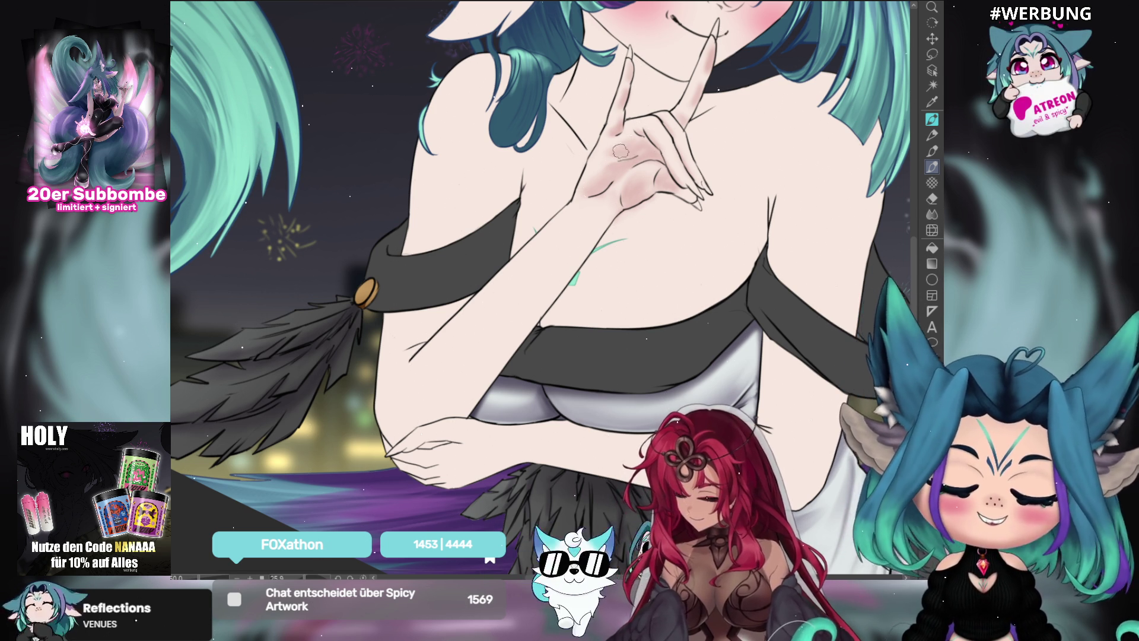
mouse_move(619, 150)
mouse_down()
mouse_move(685, 218)
mouse_move(721, 221)
mouse_up()
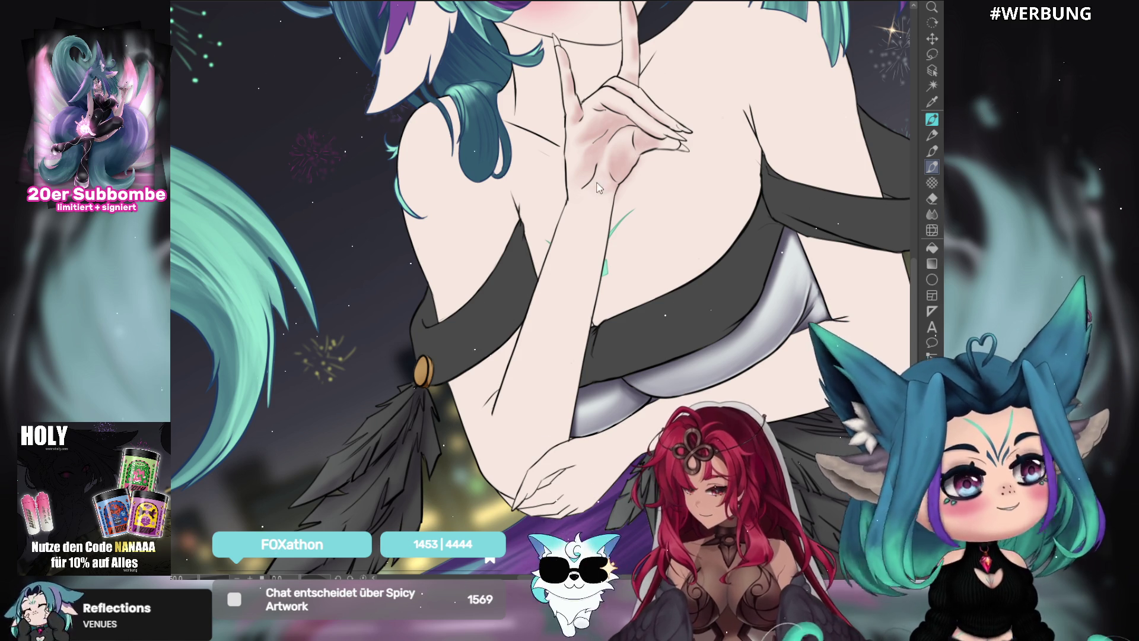
drag(614, 193, 614, 311)
Darken the pink airbrush shading along the forearm toward the chest, discarding a trial lasso selection.
mouse_move(699, 244)
mouse_down()
mouse_move(695, 214)
mouse_move(811, 300)
mouse_up()
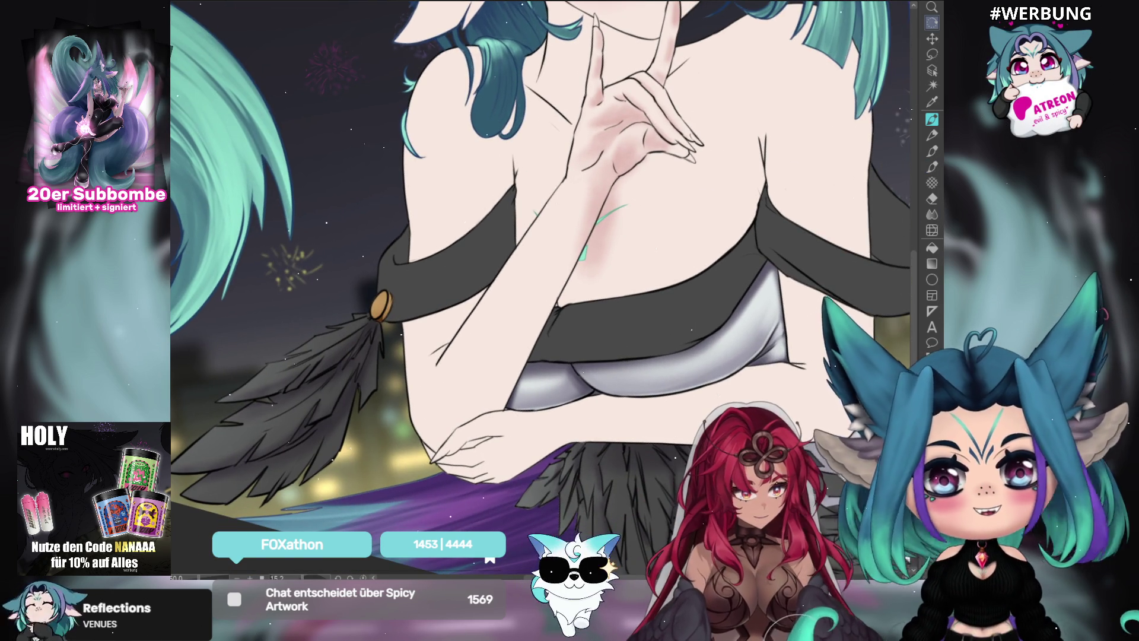
key(b)
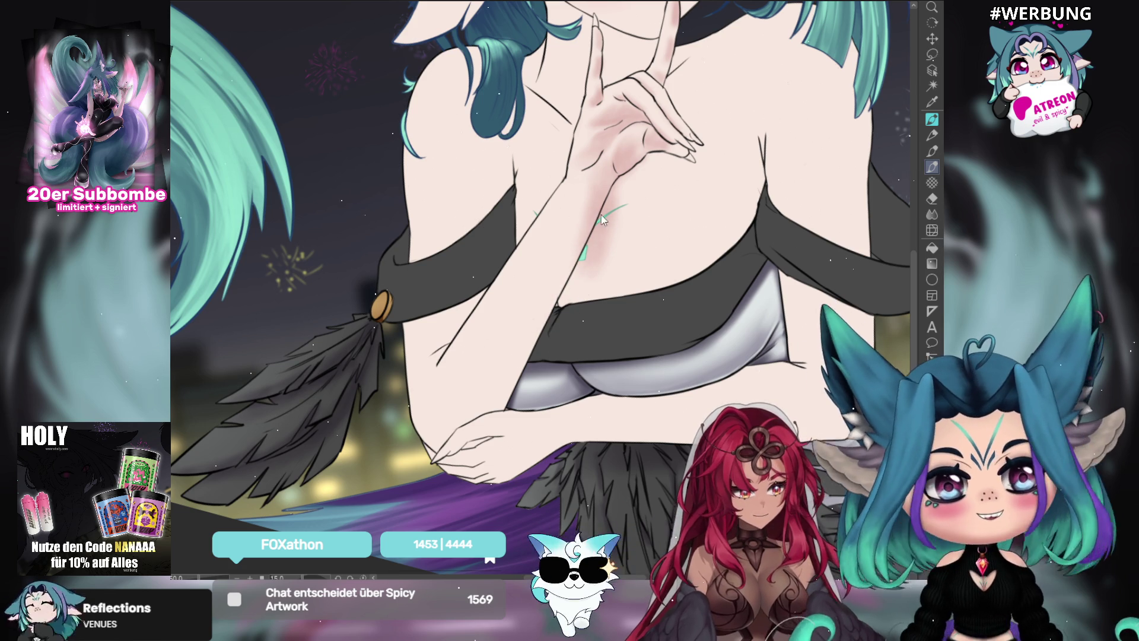
drag(566, 309, 587, 249)
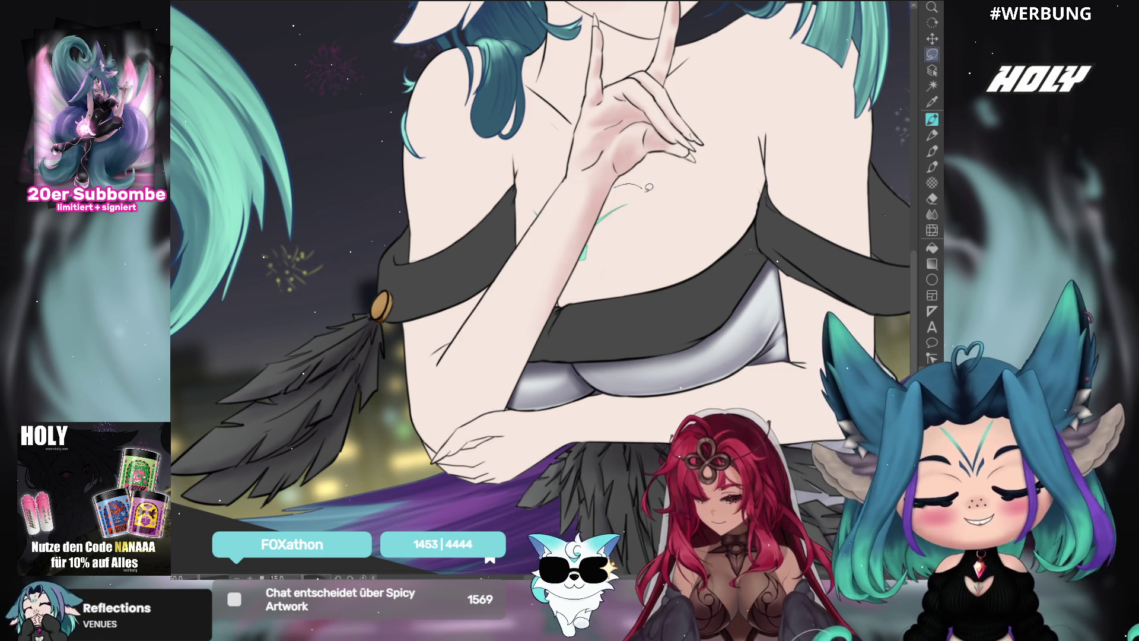
drag(616, 180, 600, 222)
key(ctrl+d)
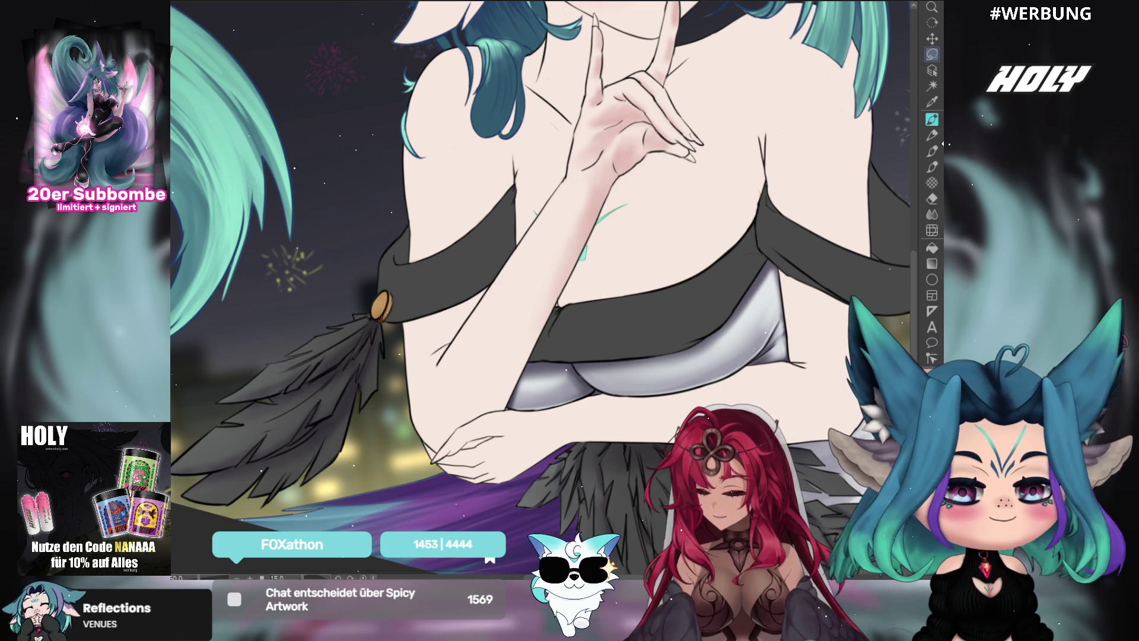
click(933, 167)
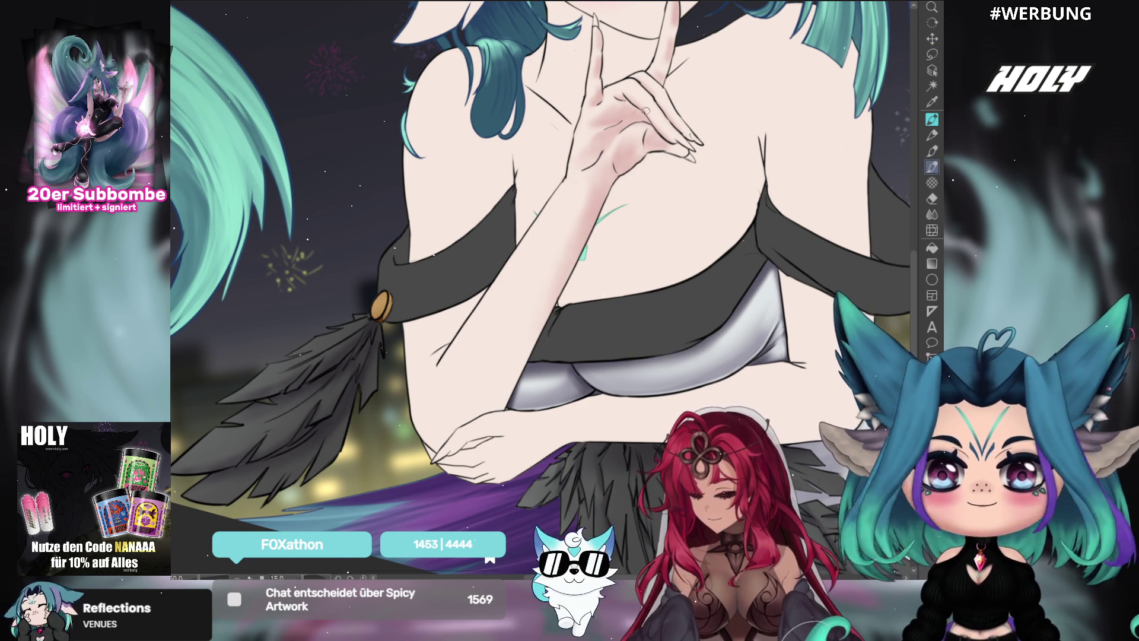